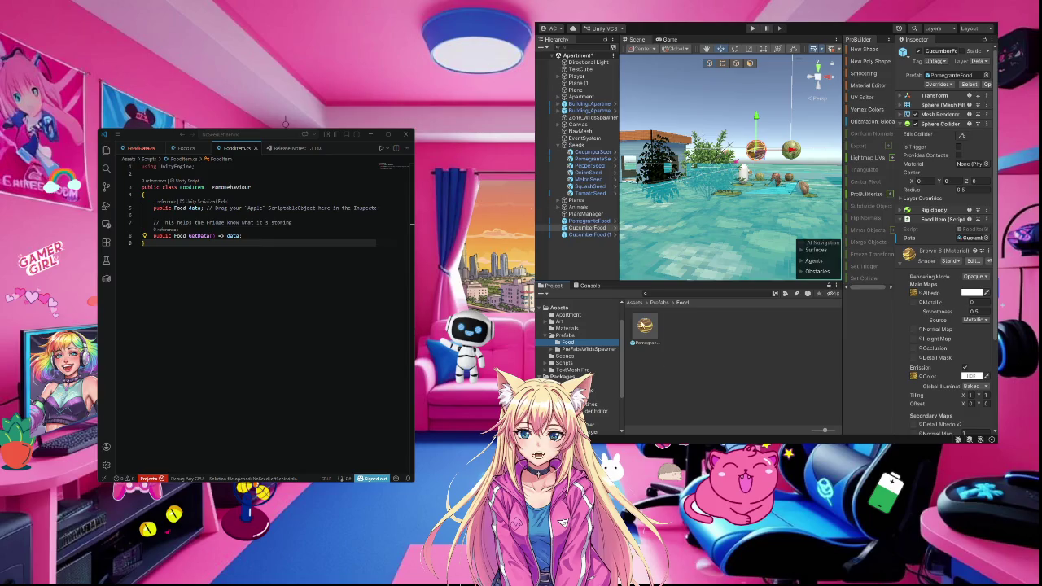
Select the CucumberFood and pomegranate scene objects, then the CucumberFood prefab asset in Prefabs/Food
{"action": "left_click", "coordinate": [592, 231]}
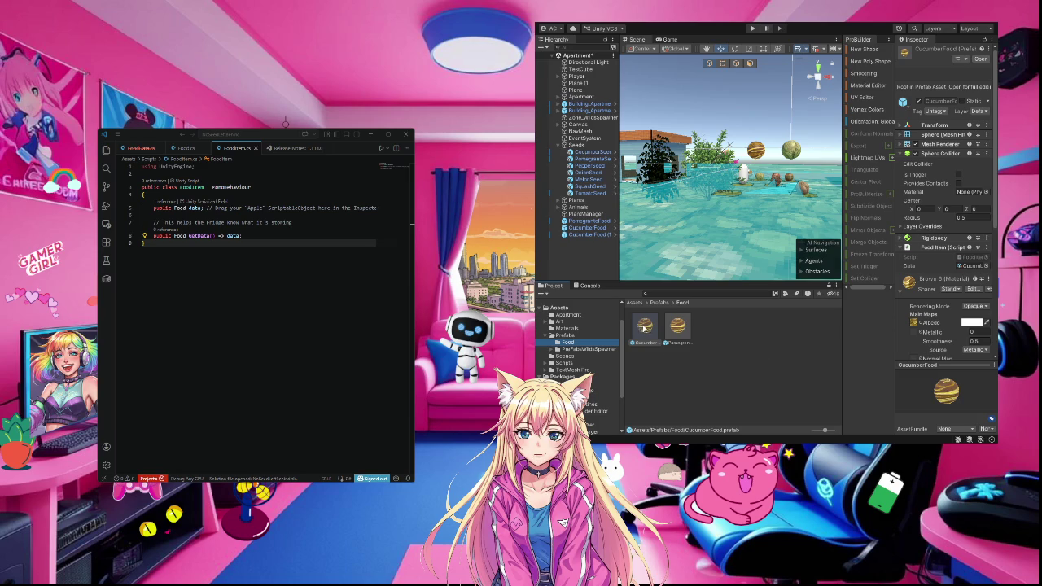
{"action": "left_click", "coordinate": [591, 234]}
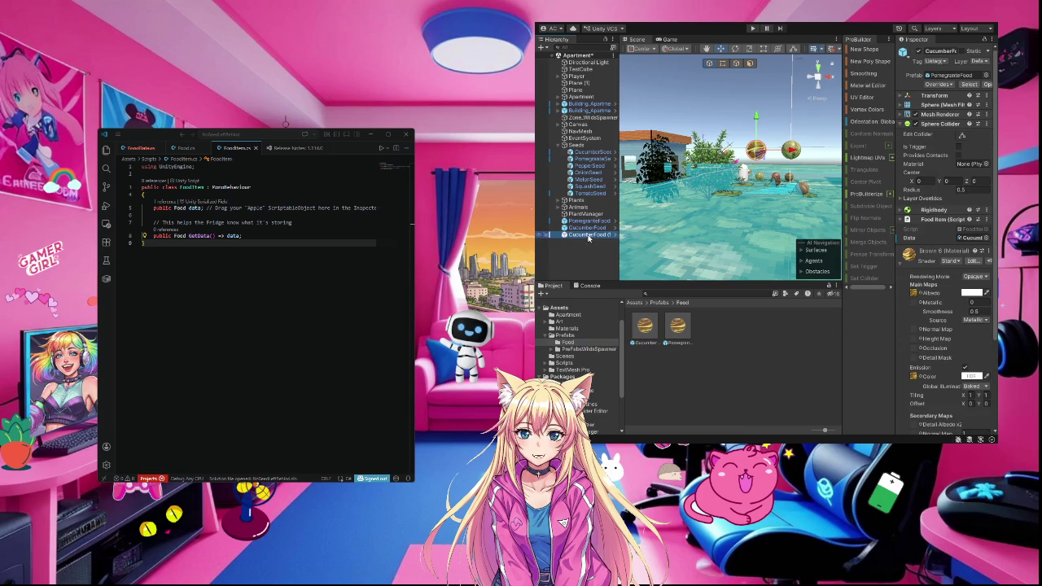
{"action": "left_click", "coordinate": [585, 228]}
{"action": "left_click", "coordinate": [586, 222]}
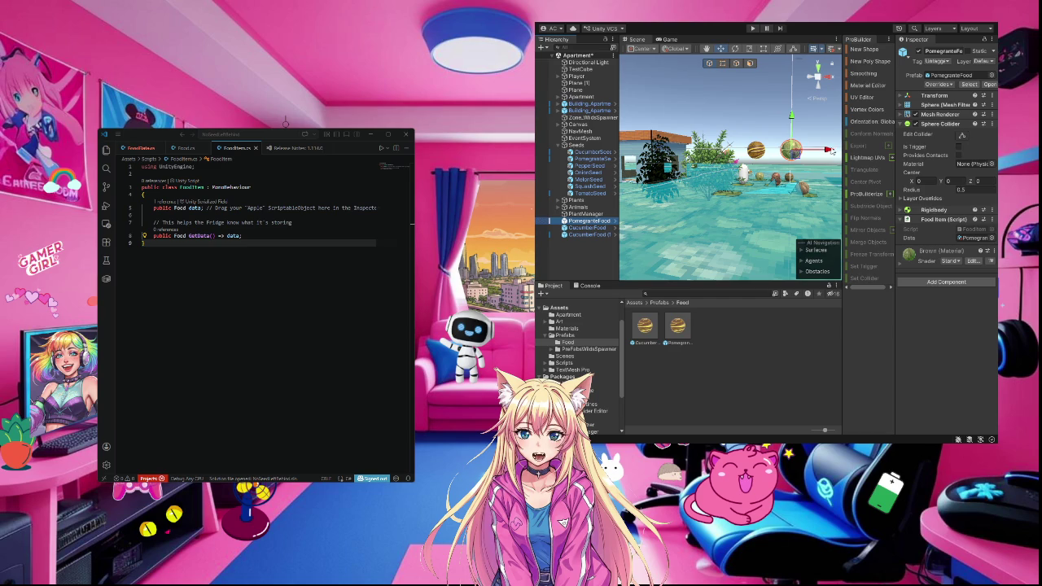
{"action": "left_click", "coordinate": [646, 327]}
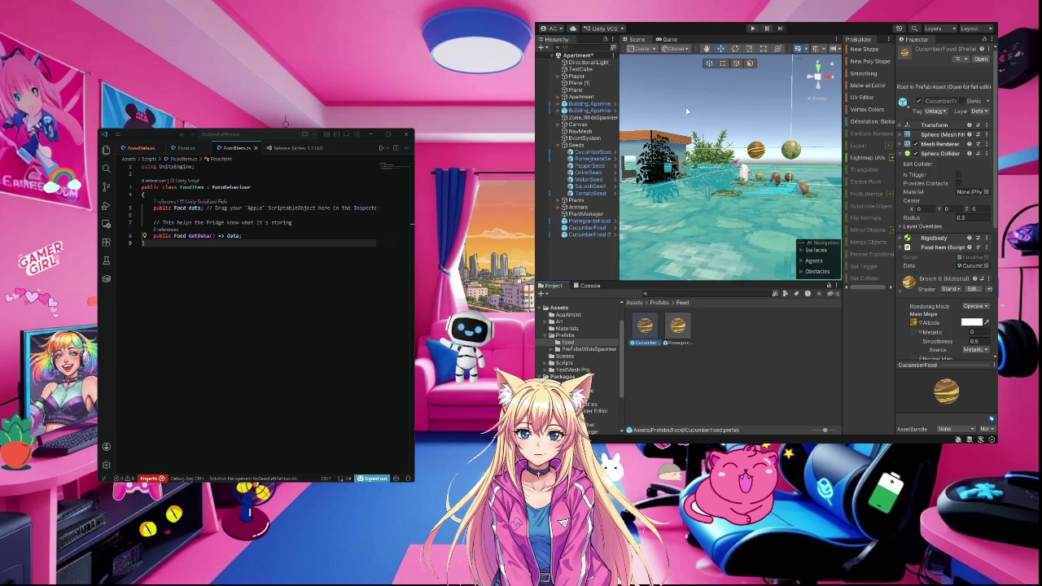
{"action": "key", "text": "Delete"}
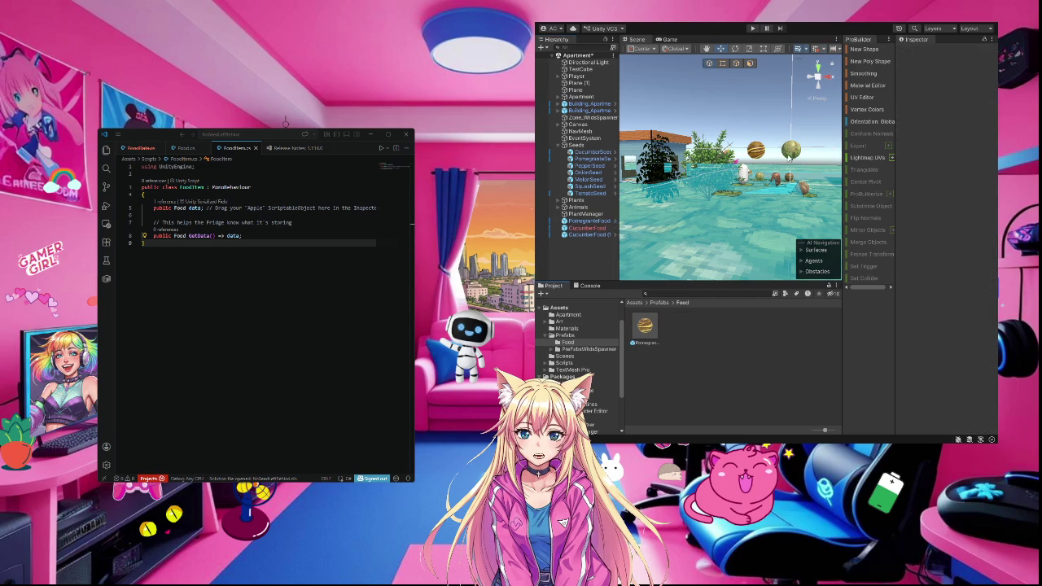
{"action": "left_click", "coordinate": [795, 152]}
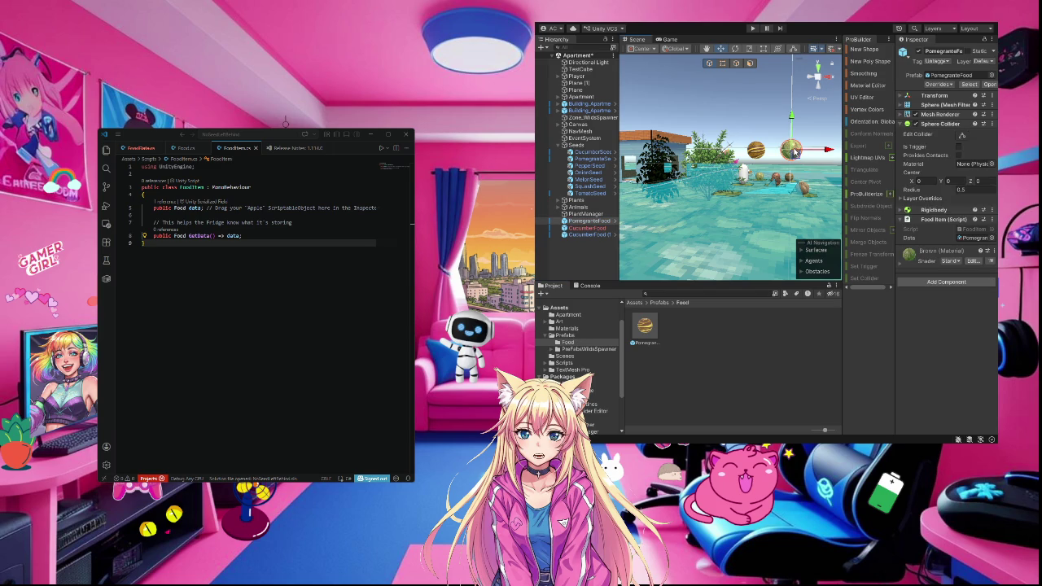
{"action": "left_click", "coordinate": [588, 229]}
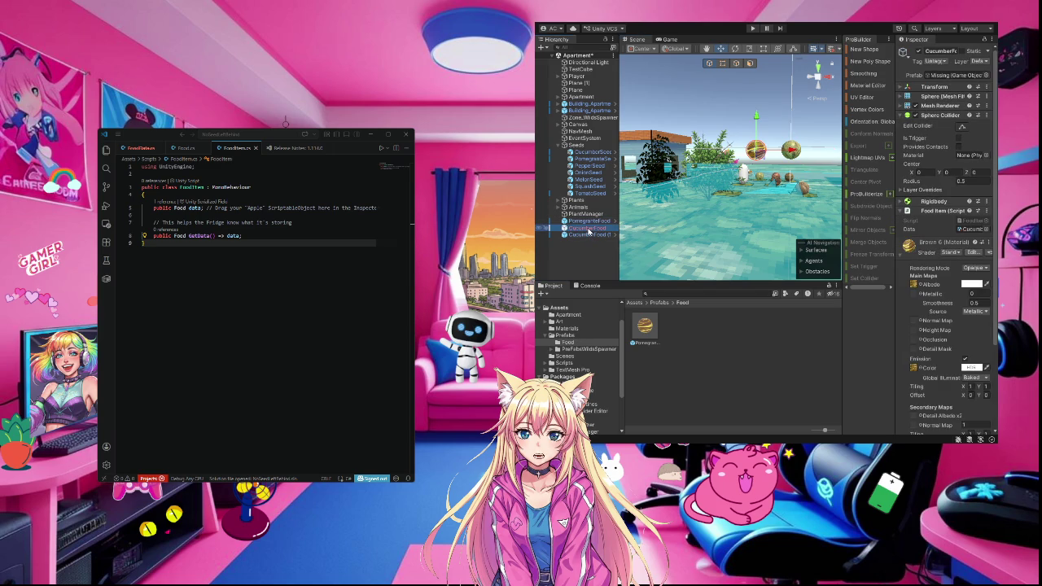
{"action": "left_click", "coordinate": [667, 241]}
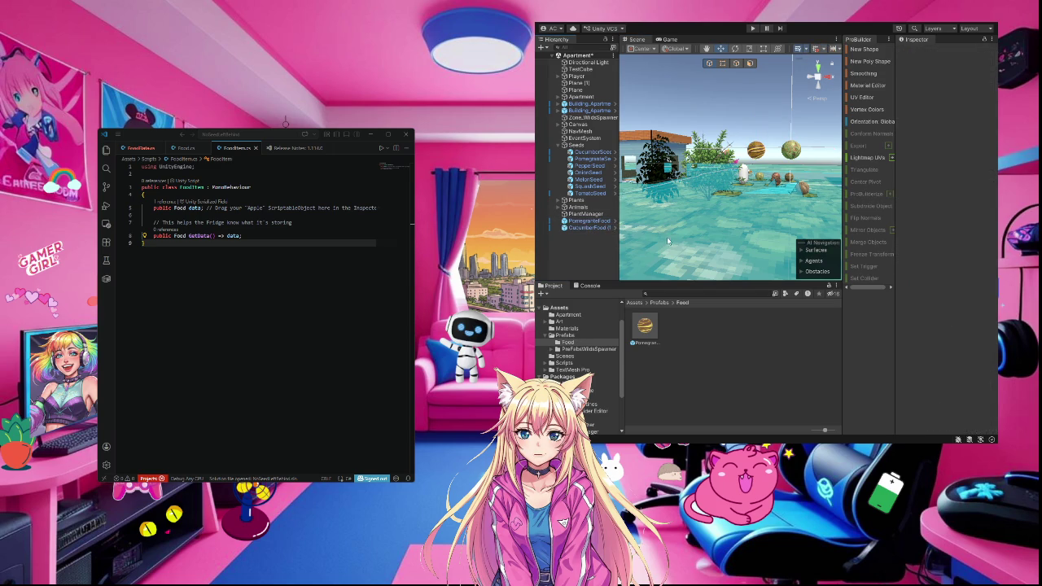
{"action": "left_click", "coordinate": [794, 152]}
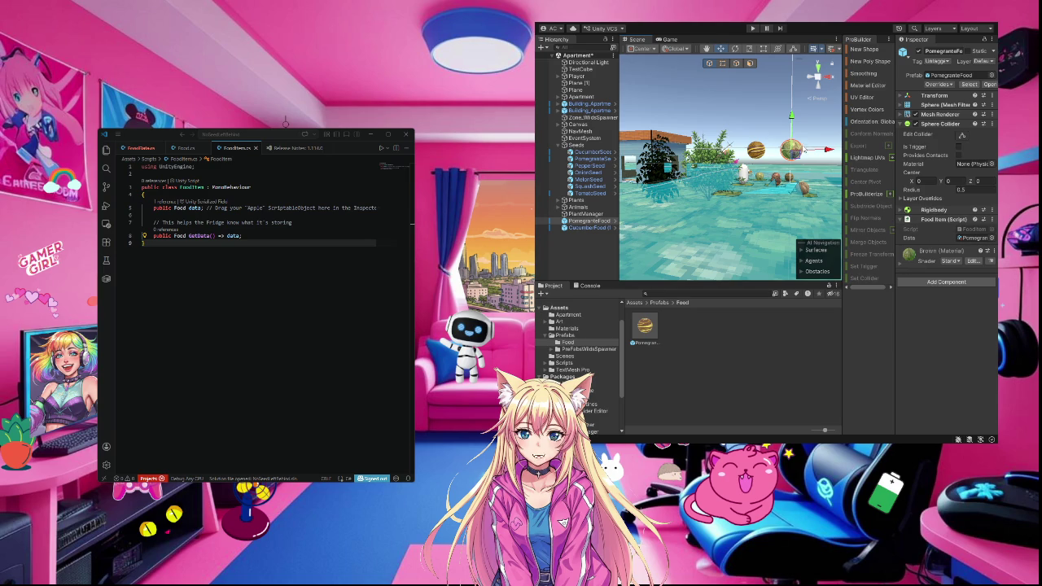
{"action": "left_click", "coordinate": [756, 151]}
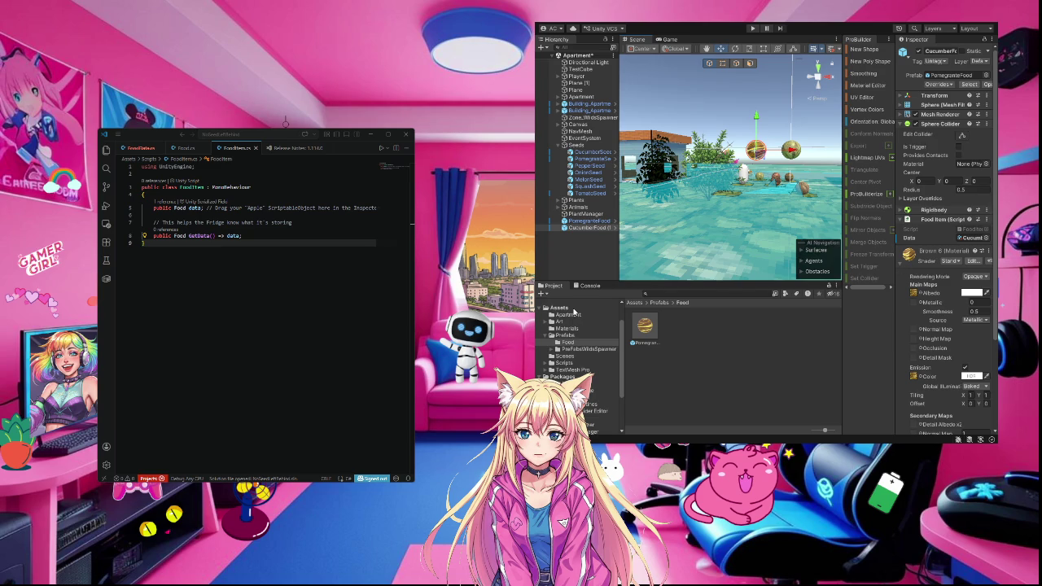
Open the Materials folder and scroll through its thumbnails
{"action": "left_click", "coordinate": [568, 329]}
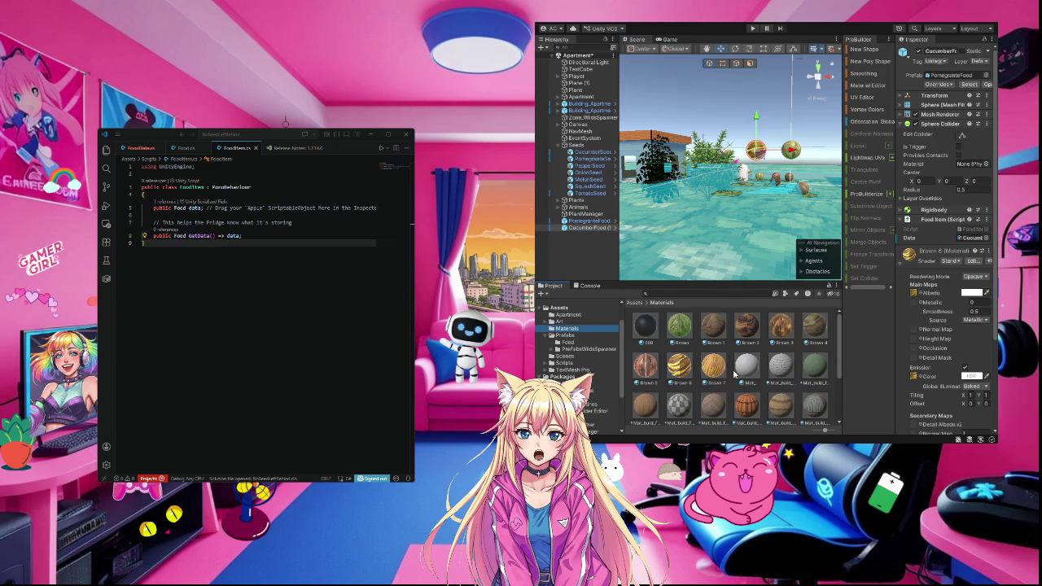
{"action": "scroll", "coordinate": [805, 389], "scroll_direction": "down", "scroll_amount": 2}
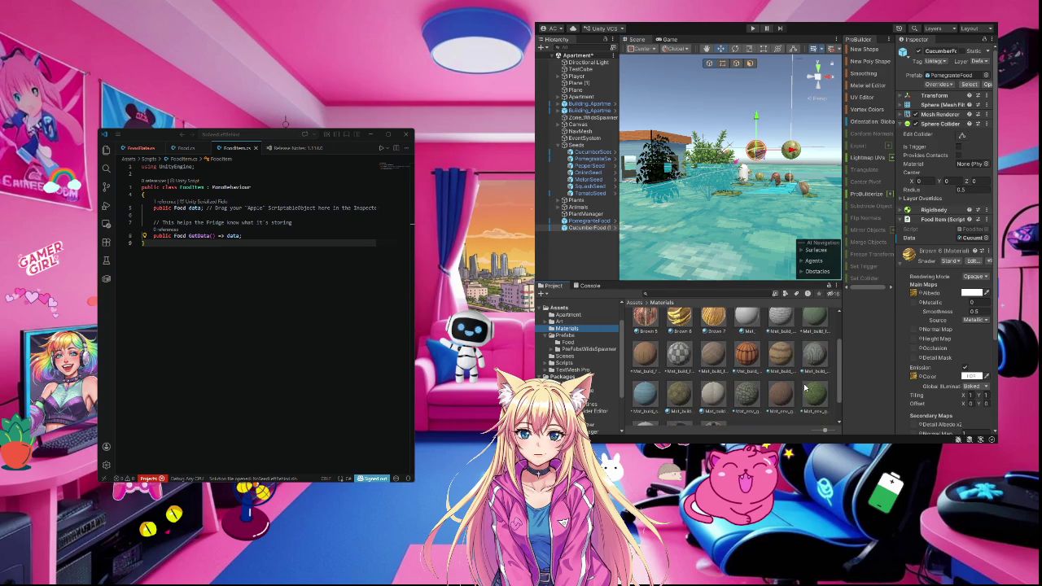
{"action": "scroll", "coordinate": [804, 390], "scroll_direction": "down", "scroll_amount": 1}
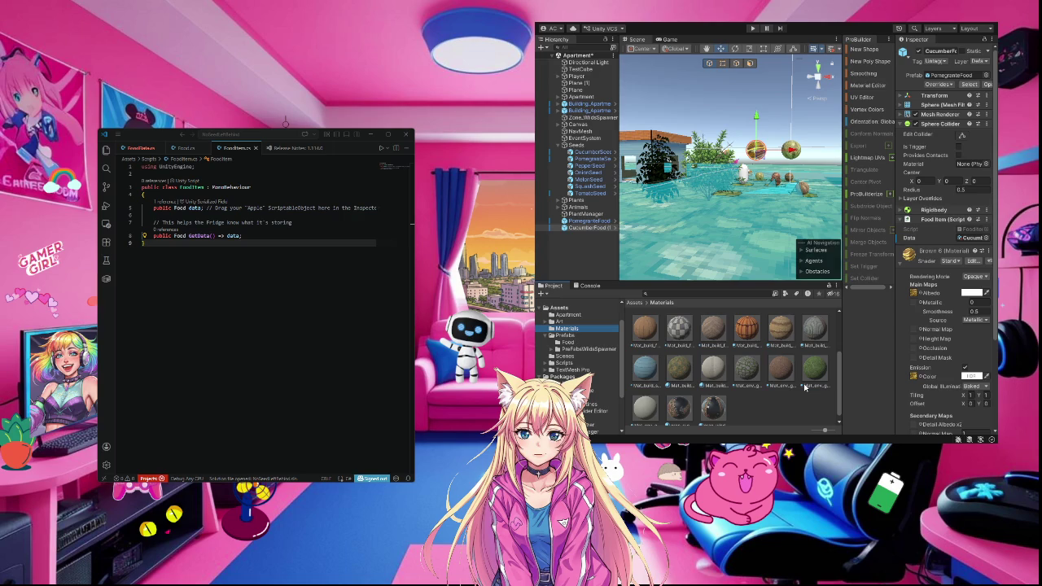
Delete PomegranateFood from the scene, then select CucumberFood (1) and Mat_build_wall_floral_yellow
{"action": "left_click", "coordinate": [797, 150]}
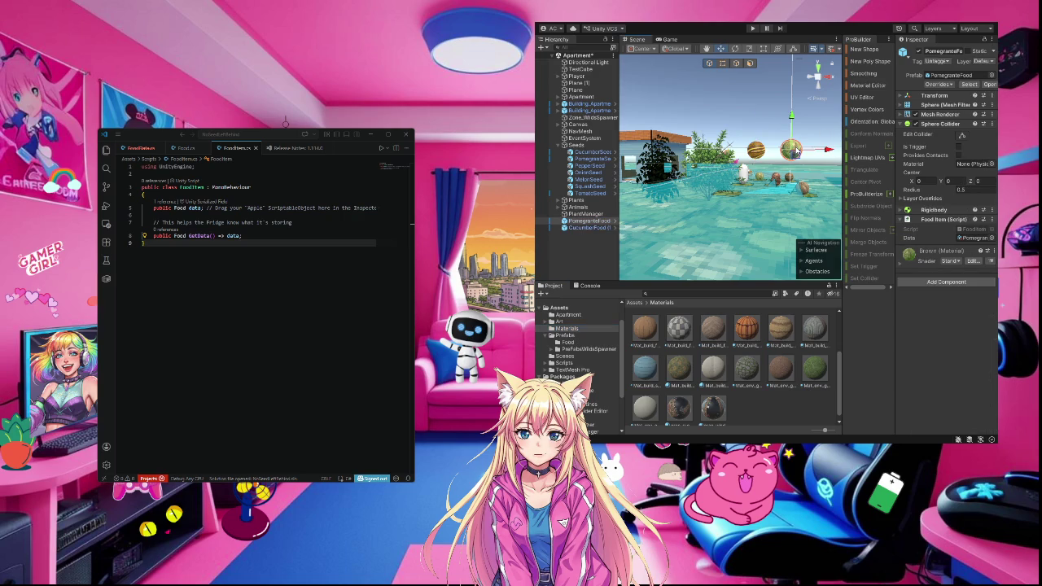
{"action": "key", "text": "Delete"}
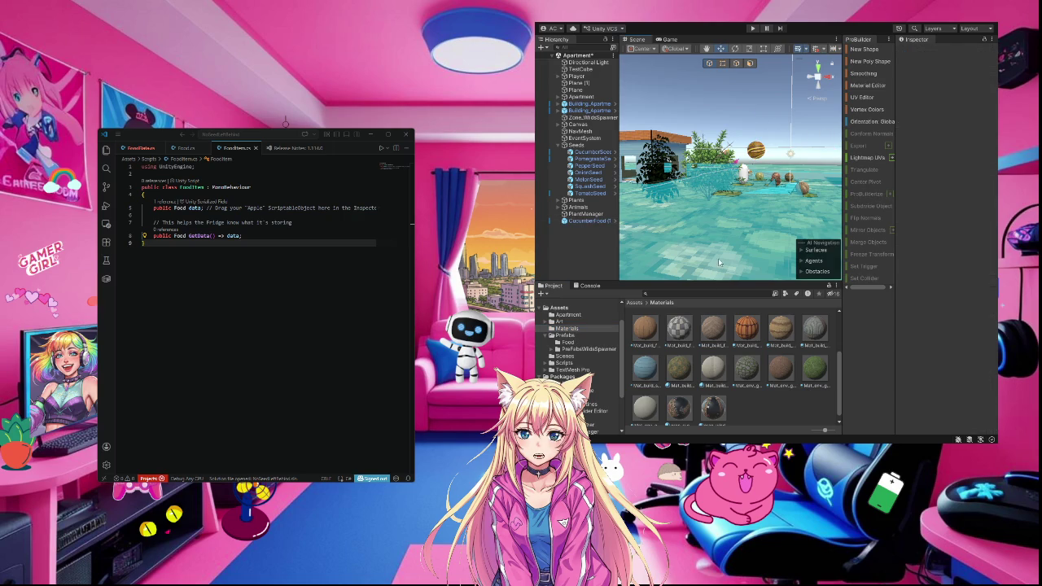
{"action": "left_click", "coordinate": [756, 151]}
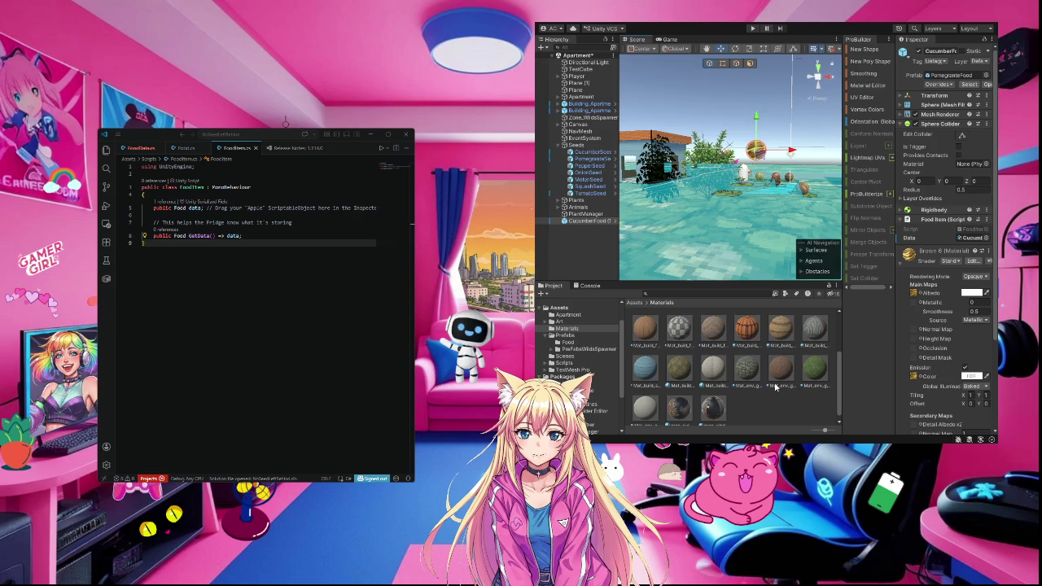
{"action": "left_click", "coordinate": [678, 369]}
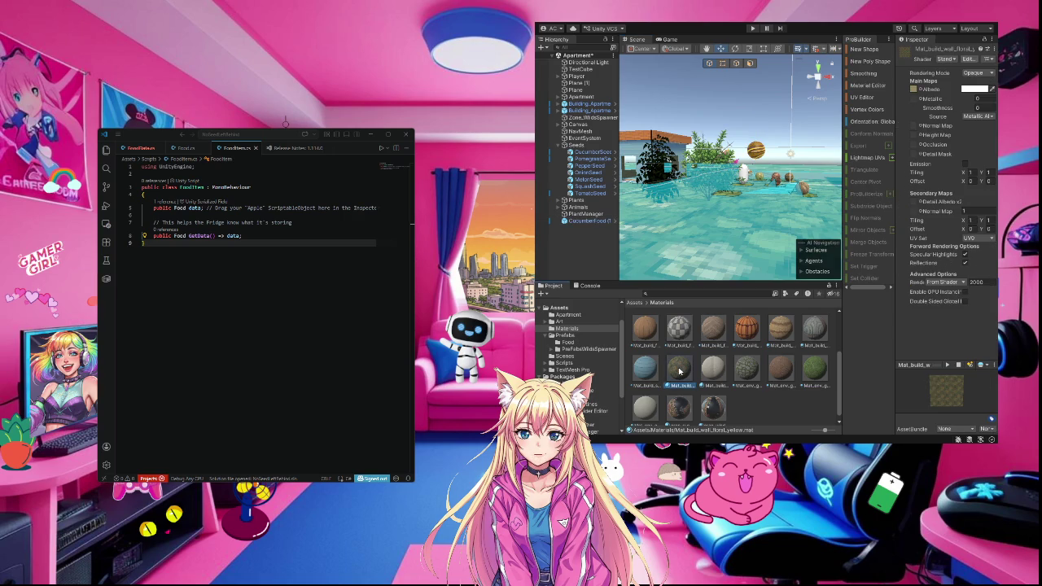
{"action": "scroll", "coordinate": [677, 369], "scroll_direction": "up", "scroll_amount": 1}
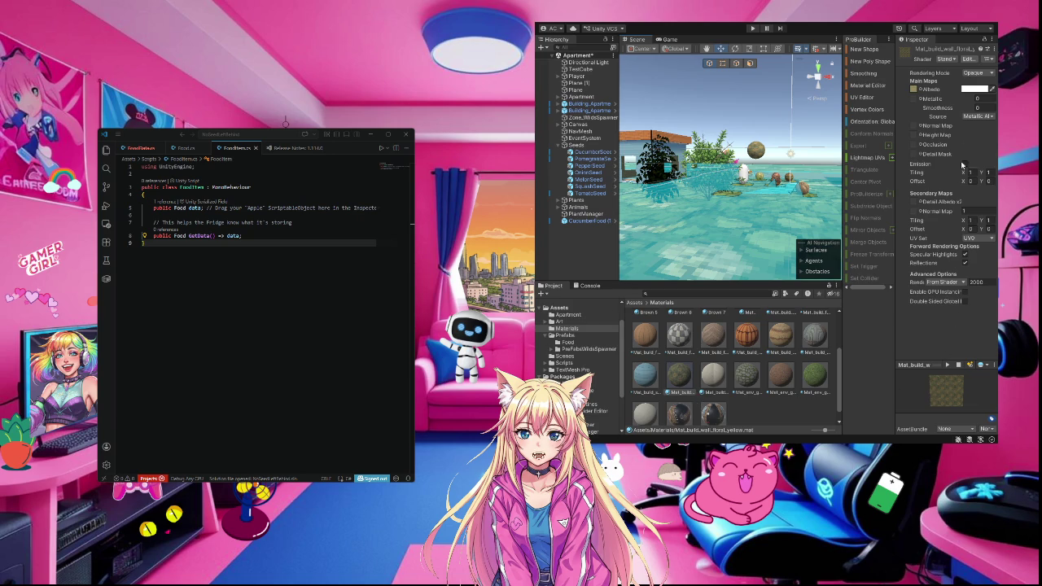
{"action": "left_click", "coordinate": [983, 75]}
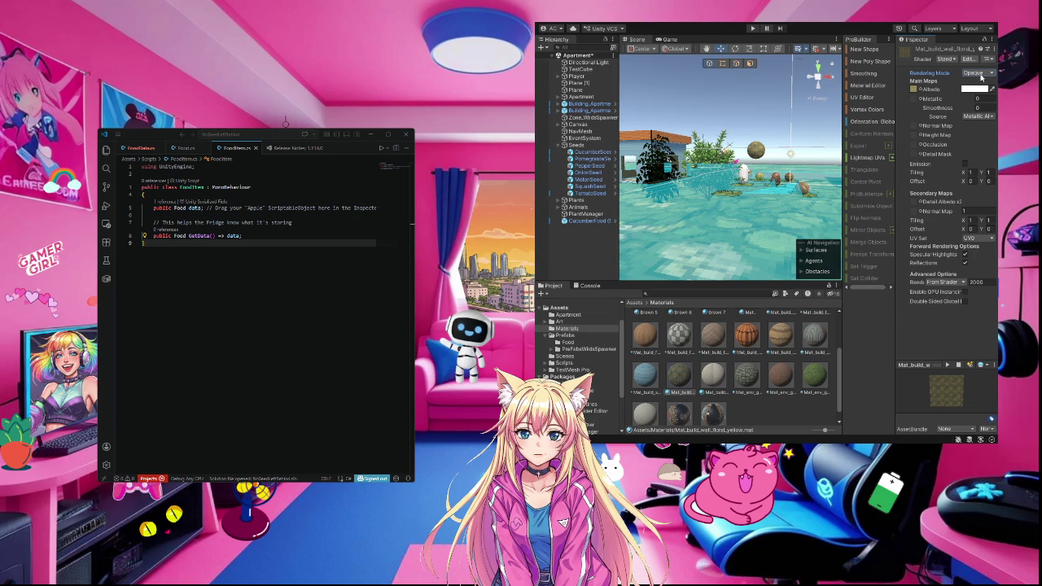
{"action": "left_click", "coordinate": [960, 117]}
{"action": "key", "text": "ctrl+z"}
Apply the Mat_env_ground_sand_beach material to the food sphere
{"action": "scroll", "coordinate": [693, 373], "scroll_direction": "down", "scroll_amount": 1}
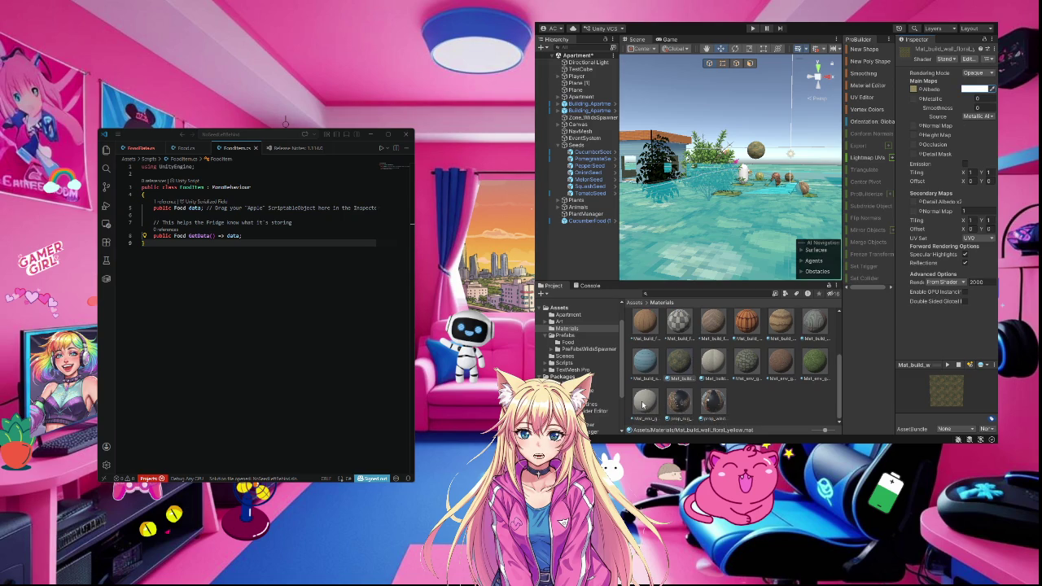
{"action": "left_click", "coordinate": [643, 405]}
{"action": "mouse_move", "coordinate": [643, 406]}
{"action": "left_mouse_down"}
{"action": "mouse_move", "coordinate": [684, 362]}
{"action": "mouse_move", "coordinate": [753, 140]}
{"action": "mouse_move", "coordinate": [761, 153]}
{"action": "left_mouse_up"}
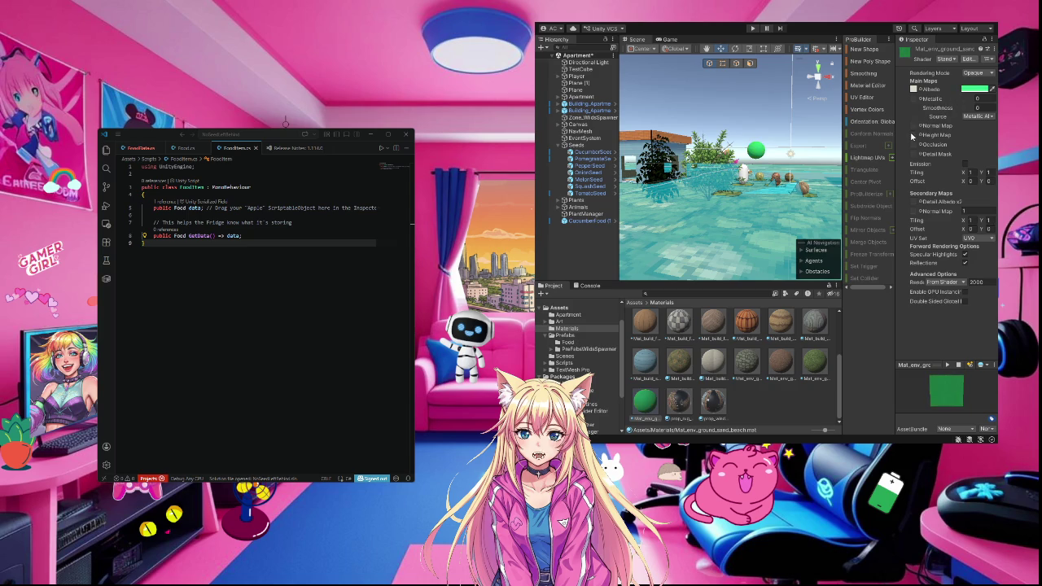
Set Mat_build_wall_paint_cream's Smoothness to 0 and settle on a golden-brown Albedo tint
{"action": "left_click", "coordinate": [716, 369]}
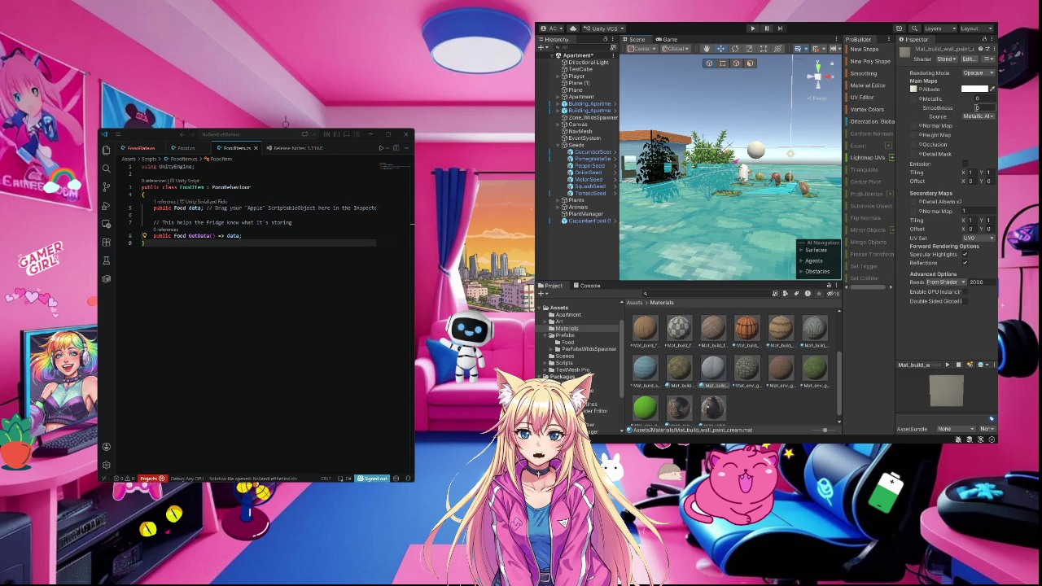
{"action": "key", "text": "Return"}
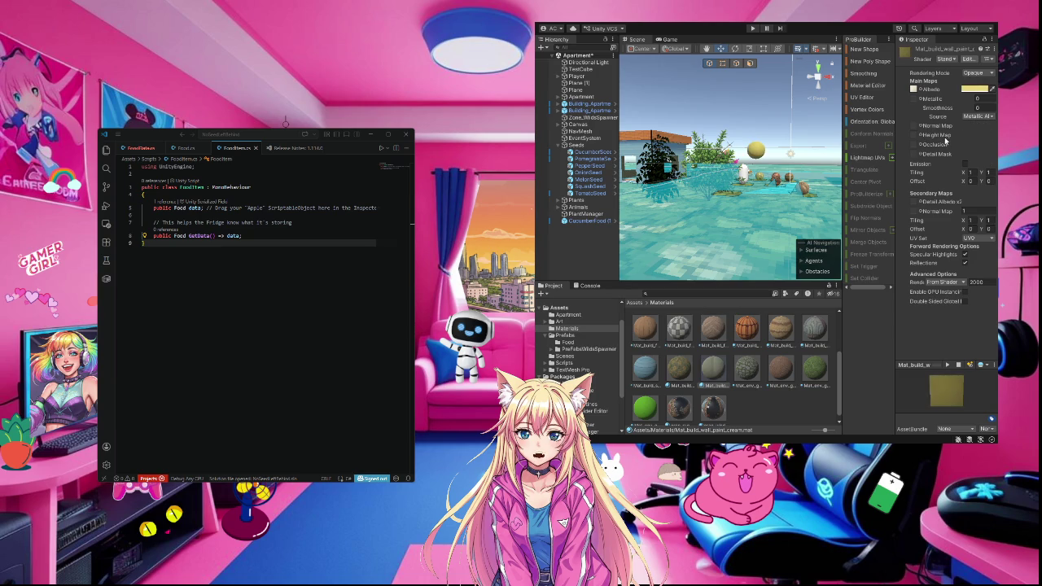
{"action": "scroll", "coordinate": [779, 154], "scroll_direction": "up", "scroll_amount": 5}
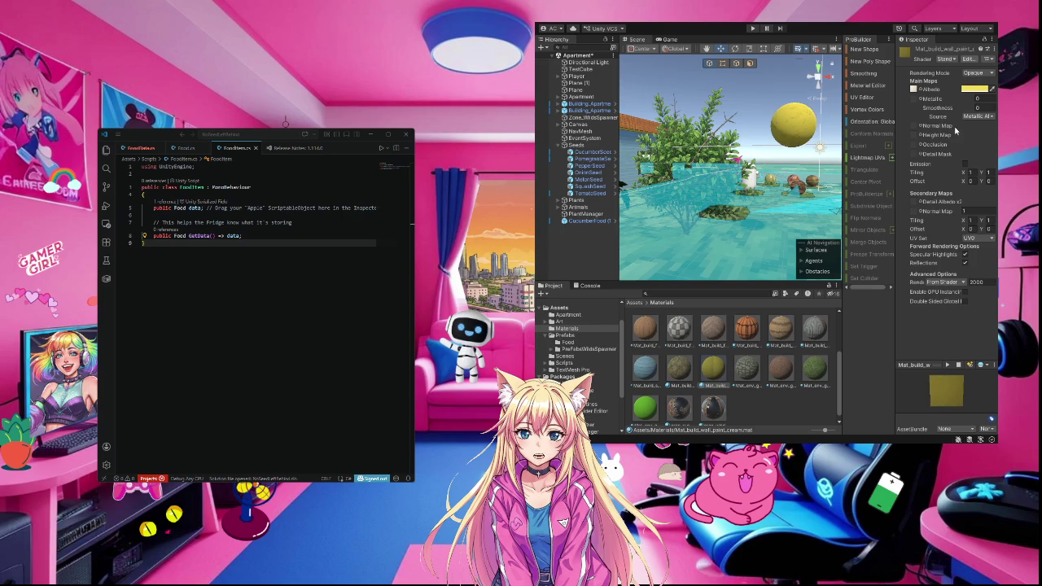
{"action": "key", "text": "ctrl+z"}
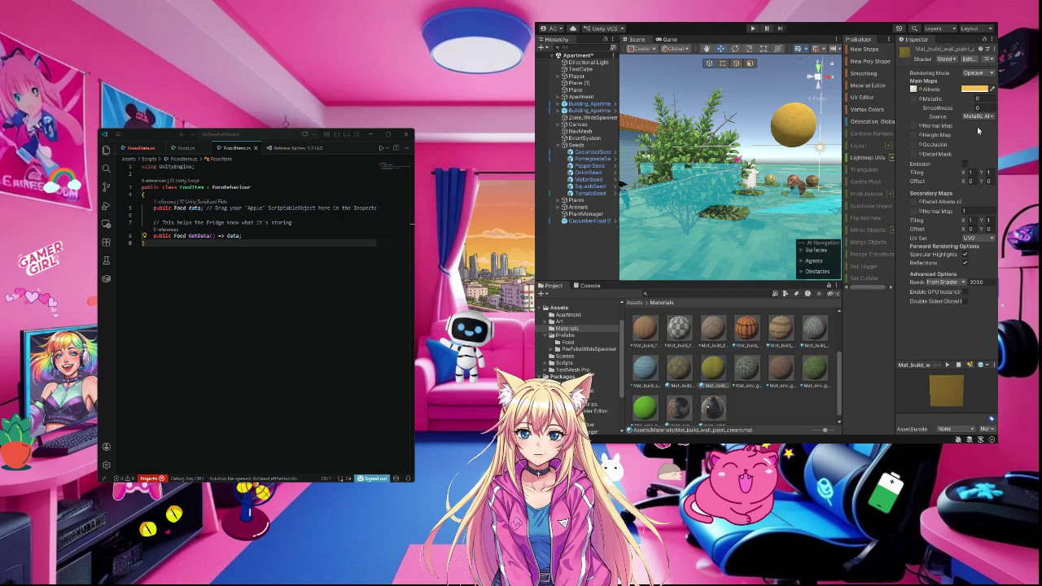
{"action": "key", "text": "ctrl+z"}
{"action": "key", "text": "ctrl+y"}
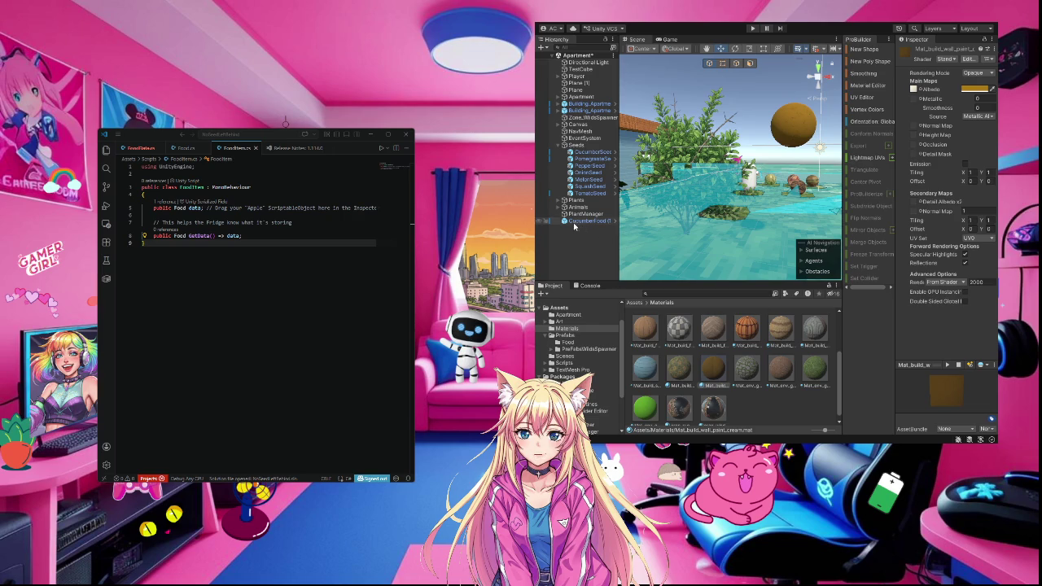
Save the recoloured sphere as a new prefab in the Prefabs > Food folder
{"action": "left_click", "coordinate": [565, 335]}
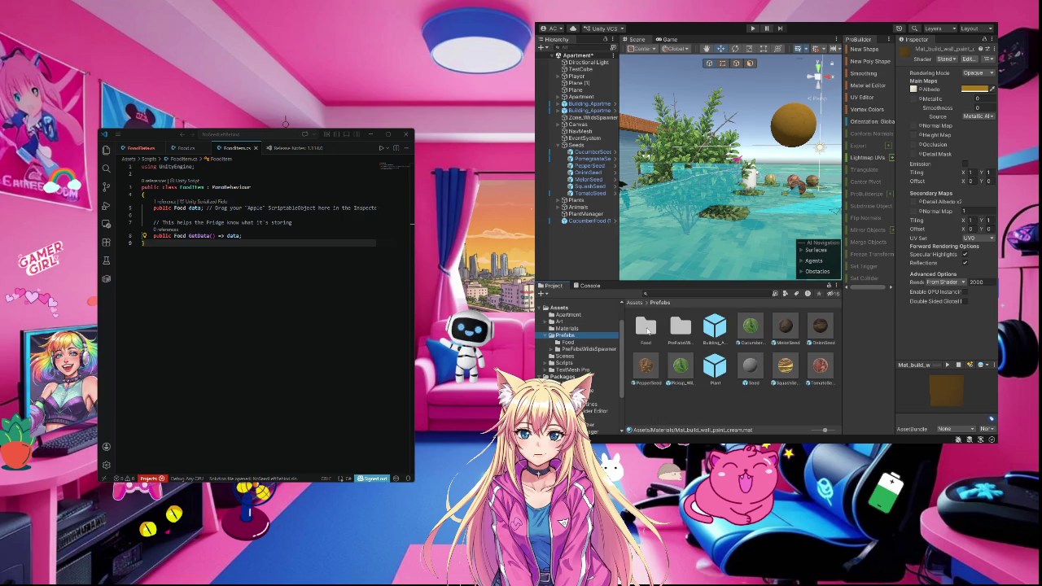
{"action": "double_click", "coordinate": [646, 326]}
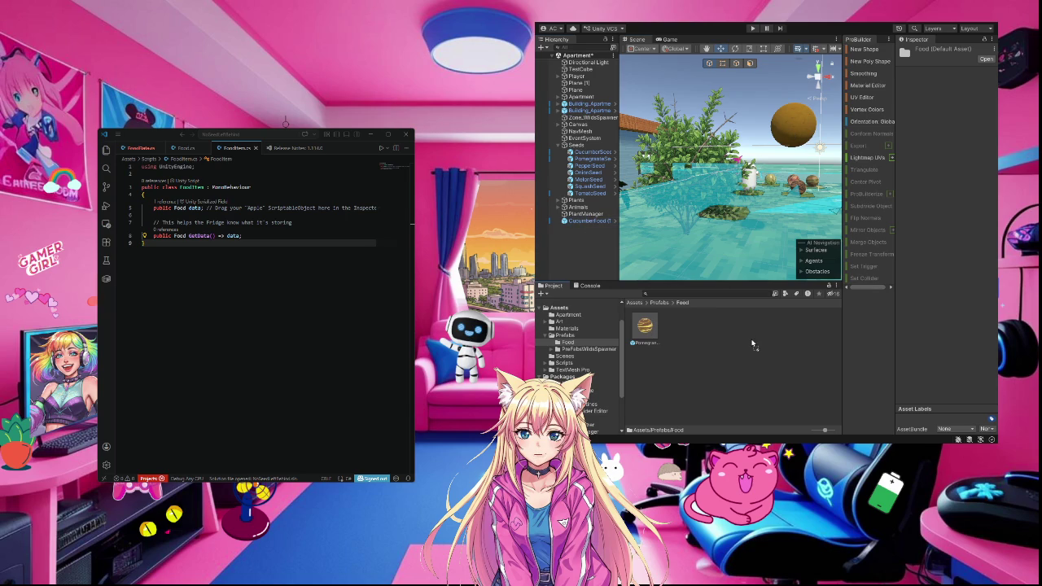
{"action": "left_click_drag", "start_coordinate": [750, 339], "coordinate": [770, 351]}
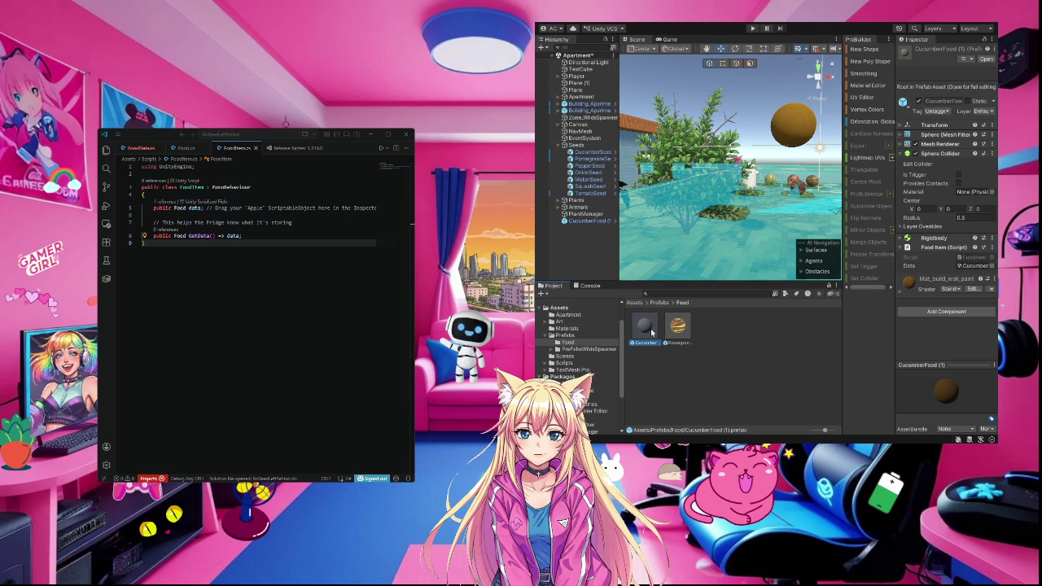
Place a cucumber prefab instance into the scene
{"action": "left_click", "coordinate": [660, 378]}
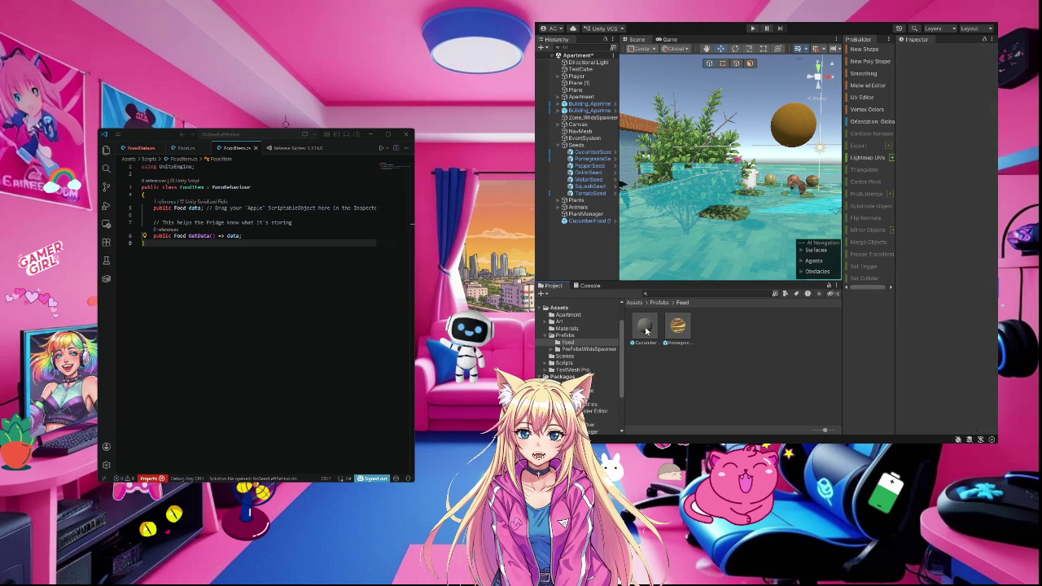
{"action": "mouse_move", "coordinate": [645, 329]}
{"action": "left_mouse_down"}
{"action": "mouse_move", "coordinate": [754, 114]}
{"action": "mouse_move", "coordinate": [700, 269]}
{"action": "mouse_move", "coordinate": [685, 367]}
{"action": "left_mouse_up"}
{"action": "mouse_move", "coordinate": [808, 179]}
{"action": "left_mouse_down"}
{"action": "mouse_move", "coordinate": [811, 157]}
{"action": "mouse_move", "coordinate": [651, 421]}
{"action": "mouse_move", "coordinate": [613, 396]}
{"action": "left_mouse_up"}
Place a PomegranateFood instance, duplicate it, and rename the copy to PepperFood
{"action": "left_click_drag", "start_coordinate": [676, 330], "coordinate": [757, 114]}
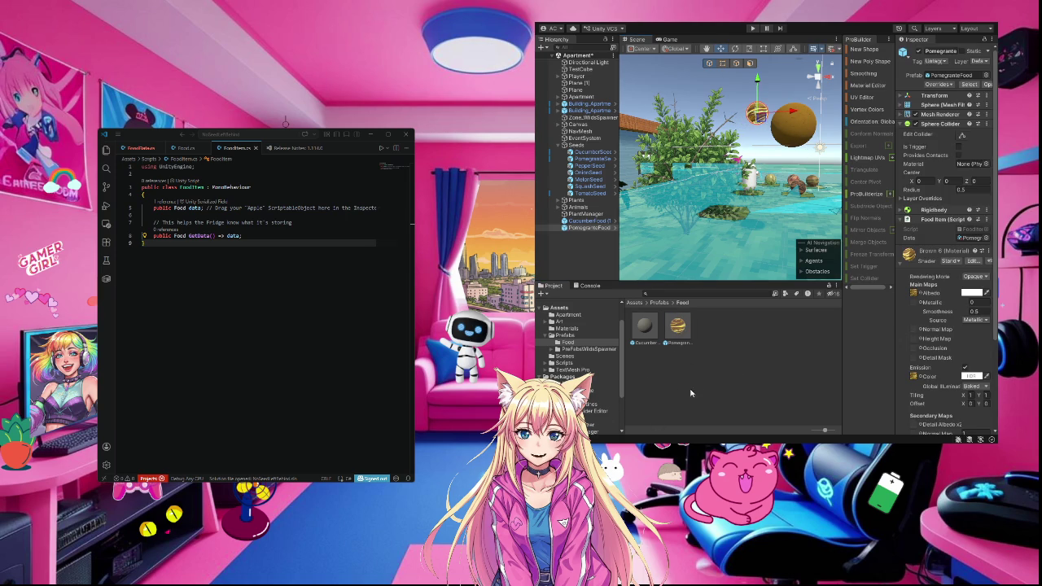
{"action": "left_click", "coordinate": [571, 229]}
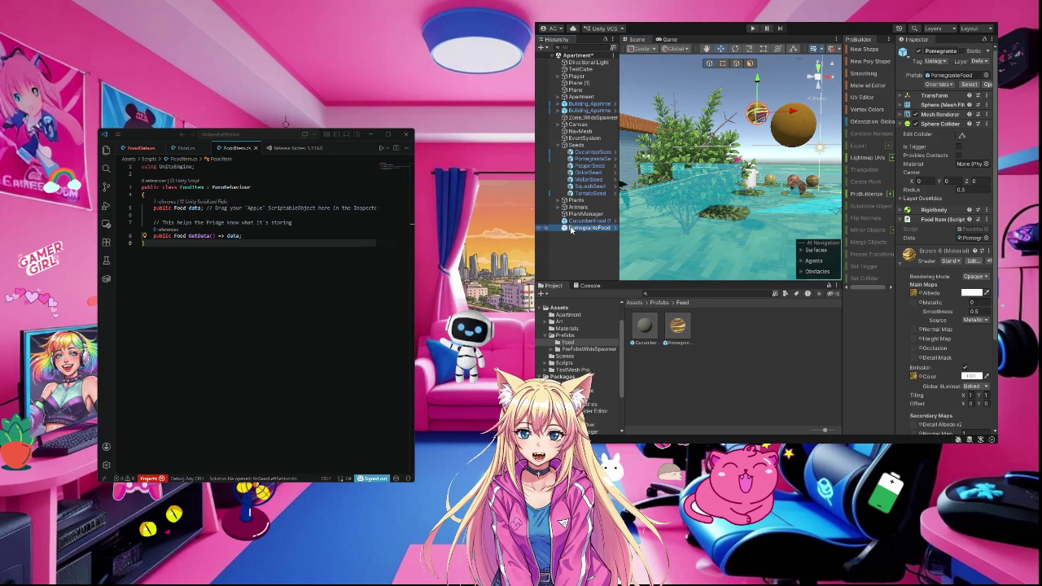
{"action": "key", "text": "ctrl+d"}
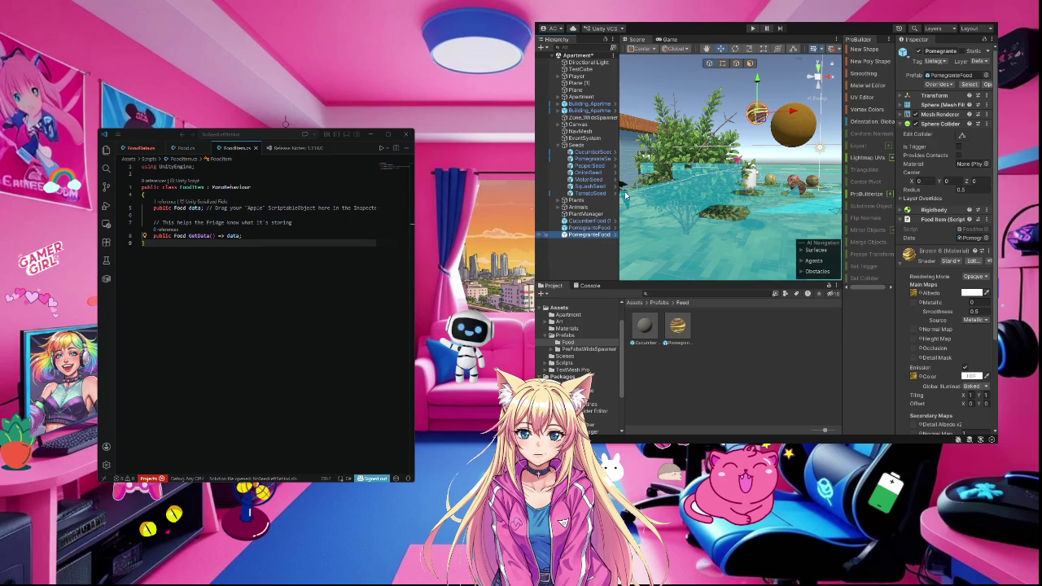
{"action": "key", "text": "ctrl+d"}
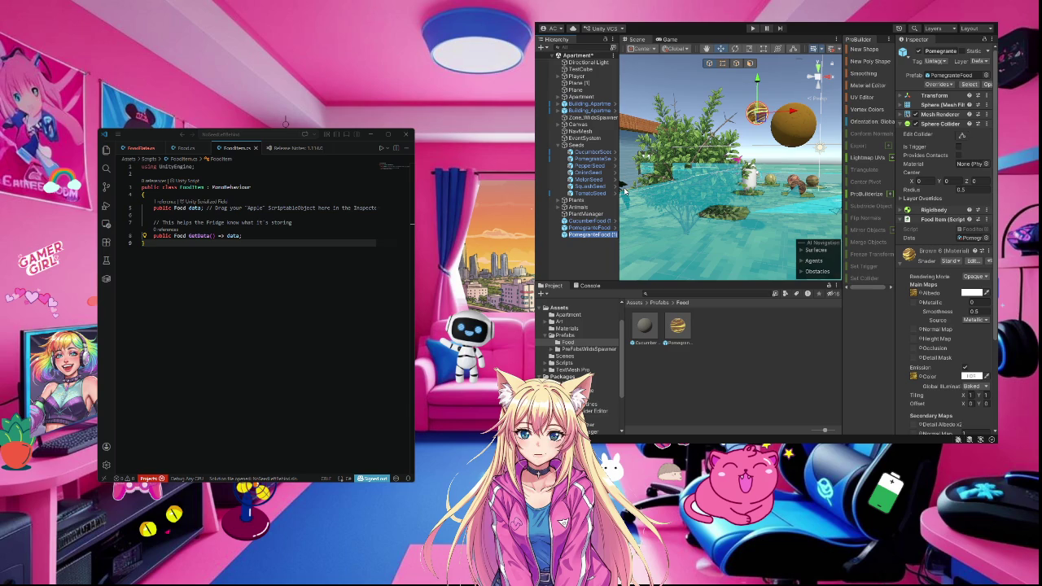
{"action": "type", "text": "Pepper"}
{"action": "type", "text": "Food"}
Rename the cucumber prefab asset from CucumberFood (1) to CucumberFood, then exit Prefab Mode
{"action": "double_click", "coordinate": [650, 345]}
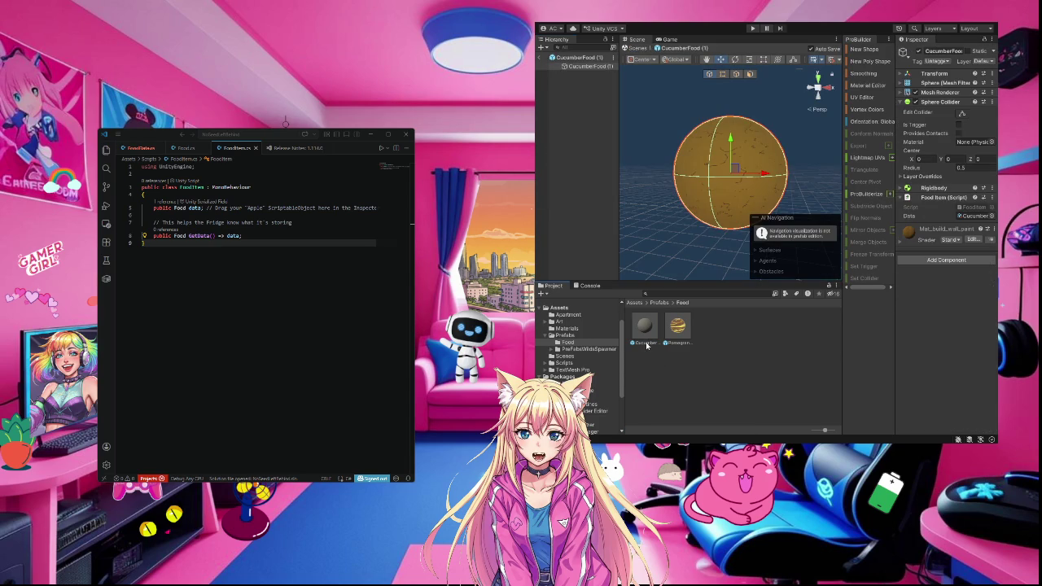
{"action": "left_click", "coordinate": [647, 345]}
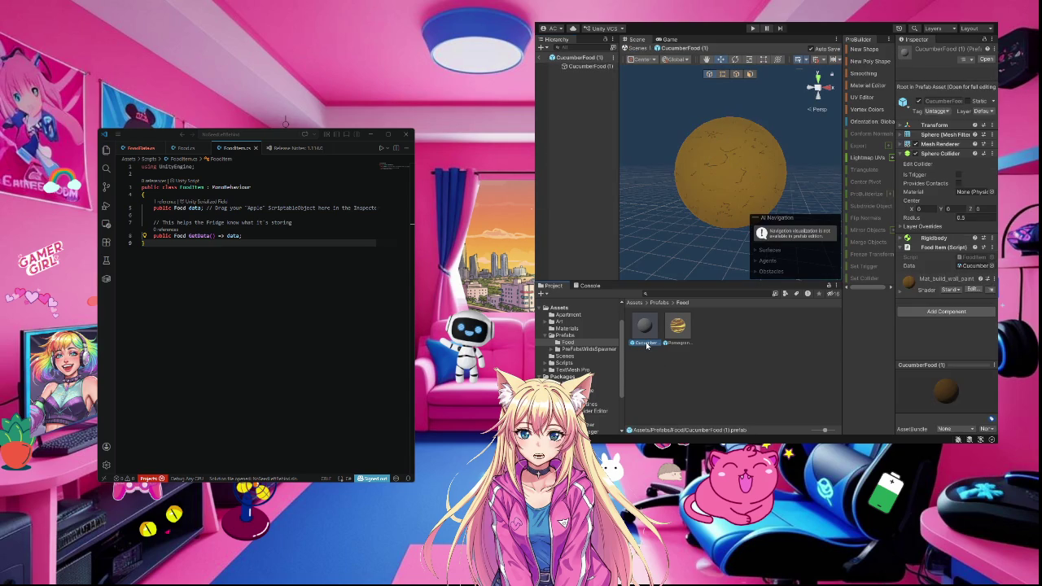
{"action": "key", "text": "F2"}
{"action": "left_click", "coordinate": [650, 345]}
{"action": "key", "text": "End"}
{"action": "key", "text": "BackSpace"}
{"action": "key", "text": "BackSpace"}
{"action": "key", "text": "BackSpace"}
{"action": "key", "text": "Return"}
{"action": "left_click", "coordinate": [682, 340]}
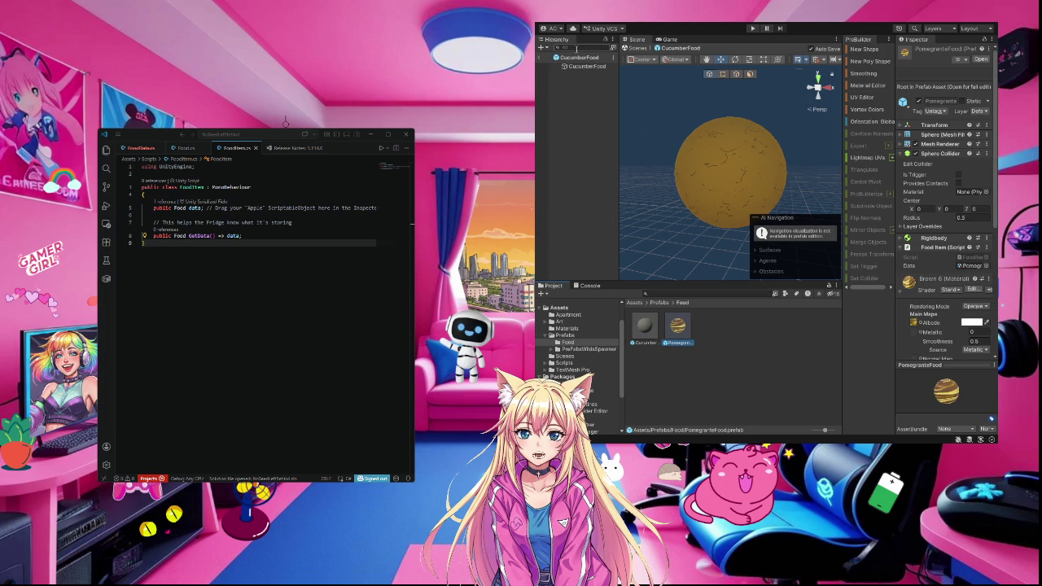
{"action": "left_click", "coordinate": [539, 59]}
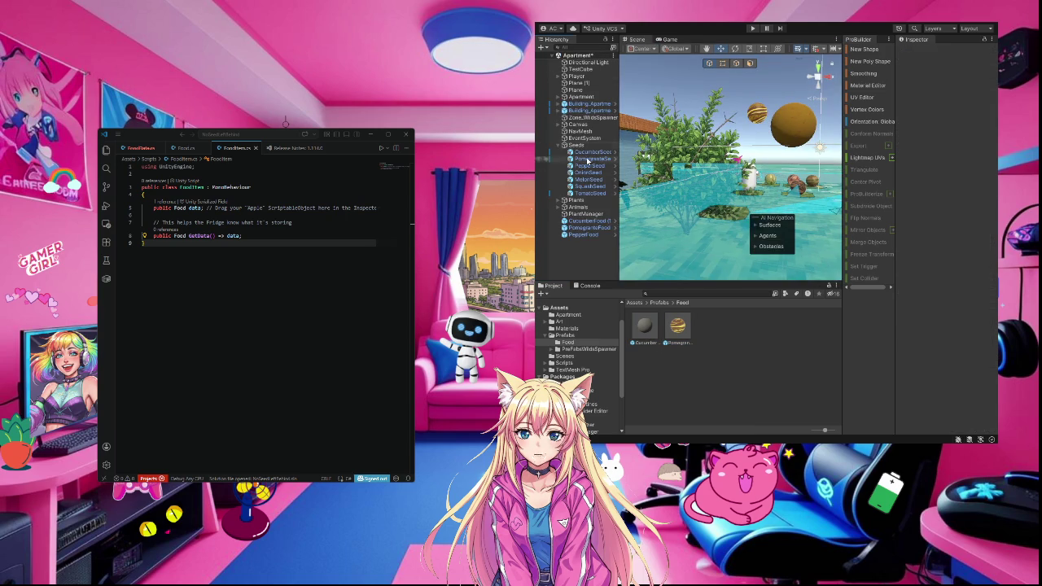
Place a new CucumberFood instance in the scene and delete the old CucumberFood (1)
{"action": "left_click", "coordinate": [601, 220]}
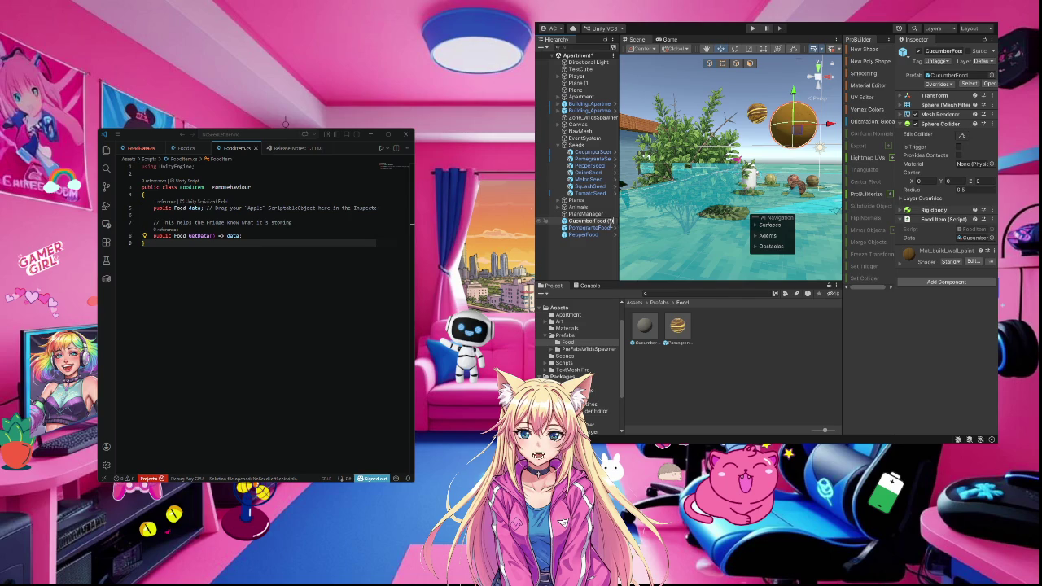
{"action": "left_click", "coordinate": [595, 274]}
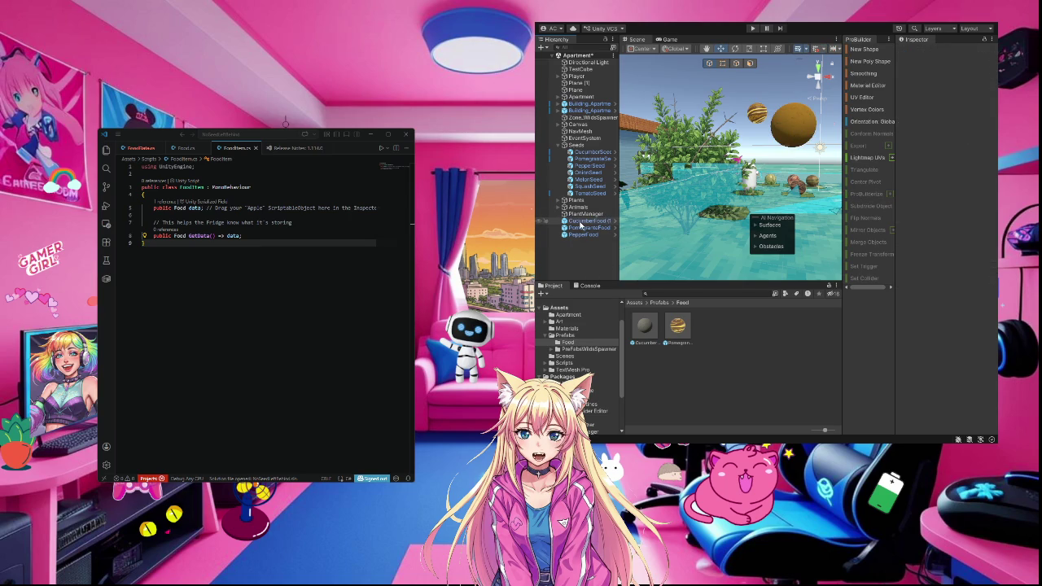
{"action": "mouse_move", "coordinate": [645, 328]}
{"action": "left_mouse_down"}
{"action": "mouse_move", "coordinate": [733, 143]}
{"action": "mouse_move", "coordinate": [732, 93]}
{"action": "left_mouse_up"}
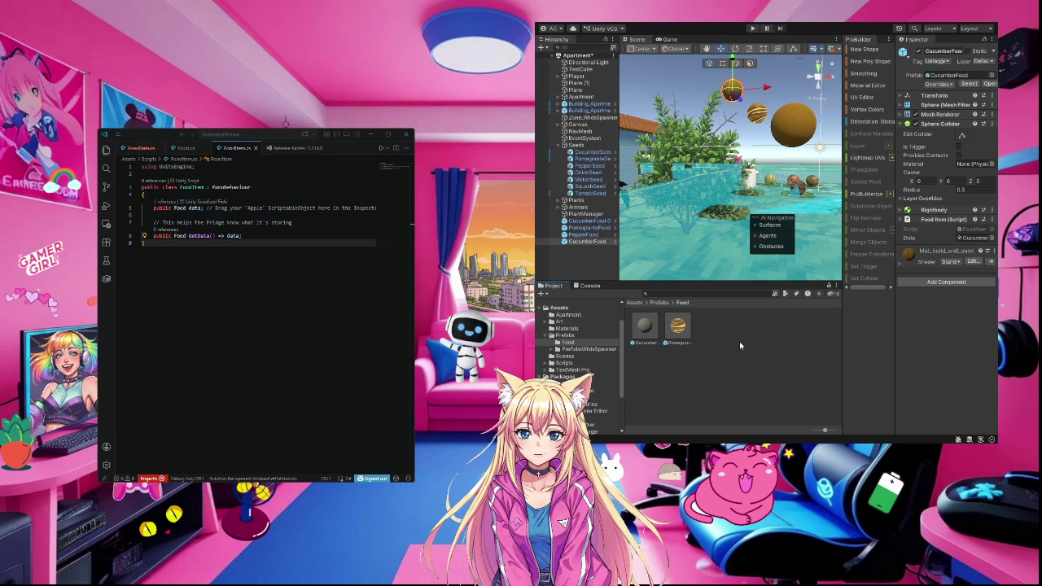
{"action": "left_click", "coordinate": [599, 221]}
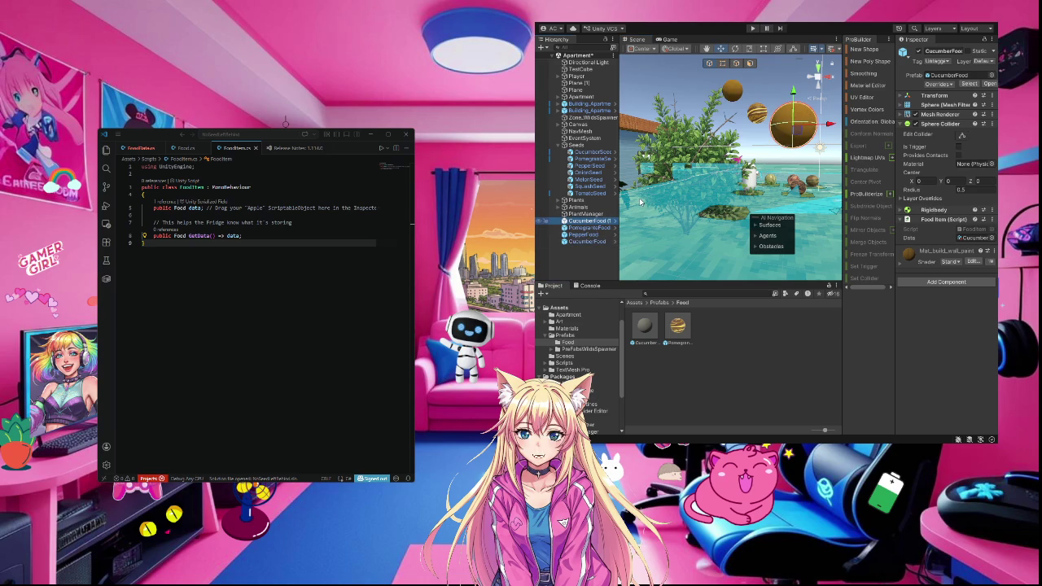
{"action": "key", "text": "ctrl+d"}
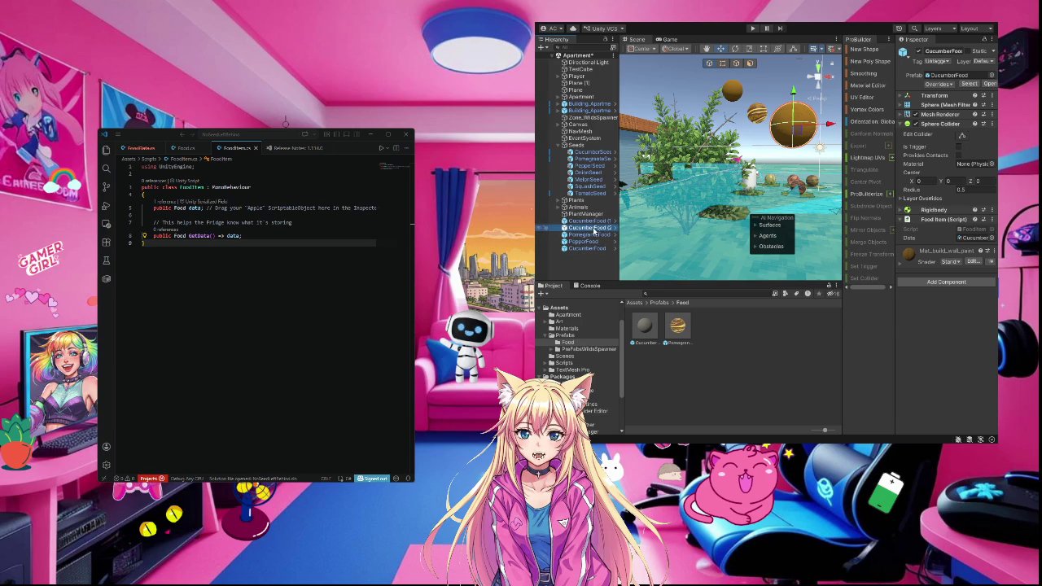
{"action": "key", "text": "ctrl+z"}
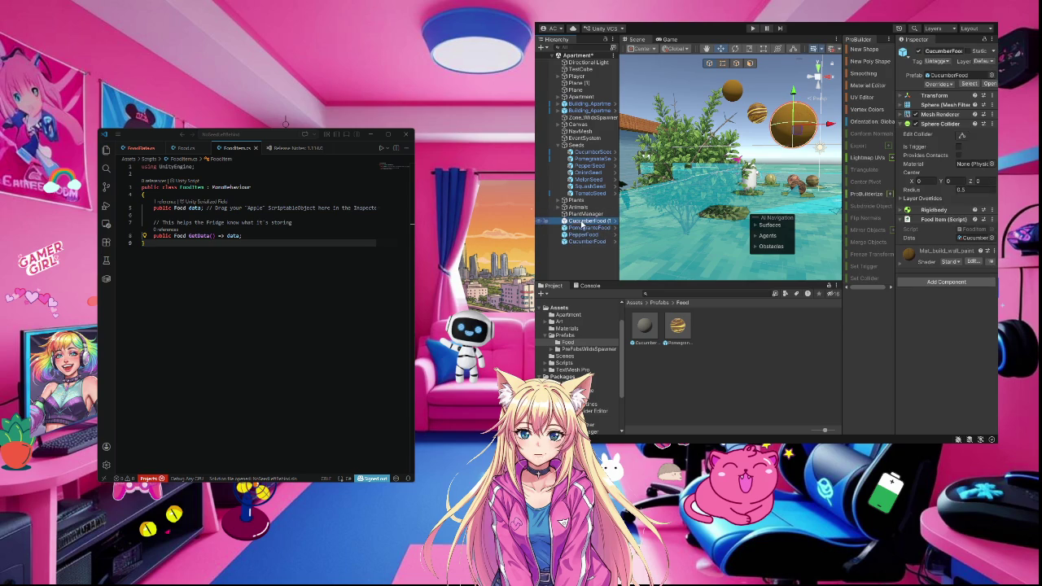
{"action": "key", "text": "Delete"}
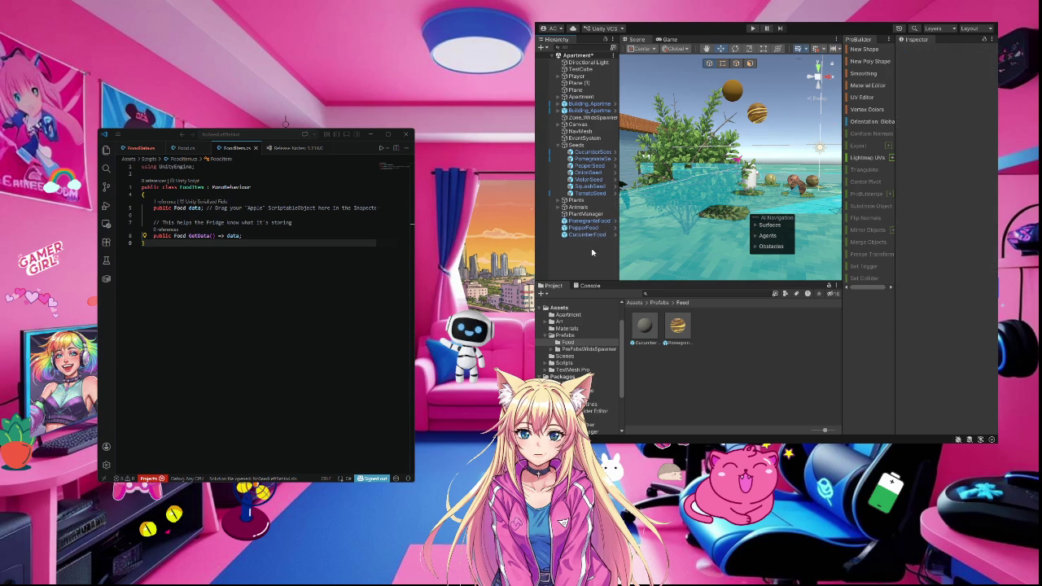
Move CucumberFood above PomegranateFood in the Hierarchy
{"action": "left_click", "coordinate": [574, 235]}
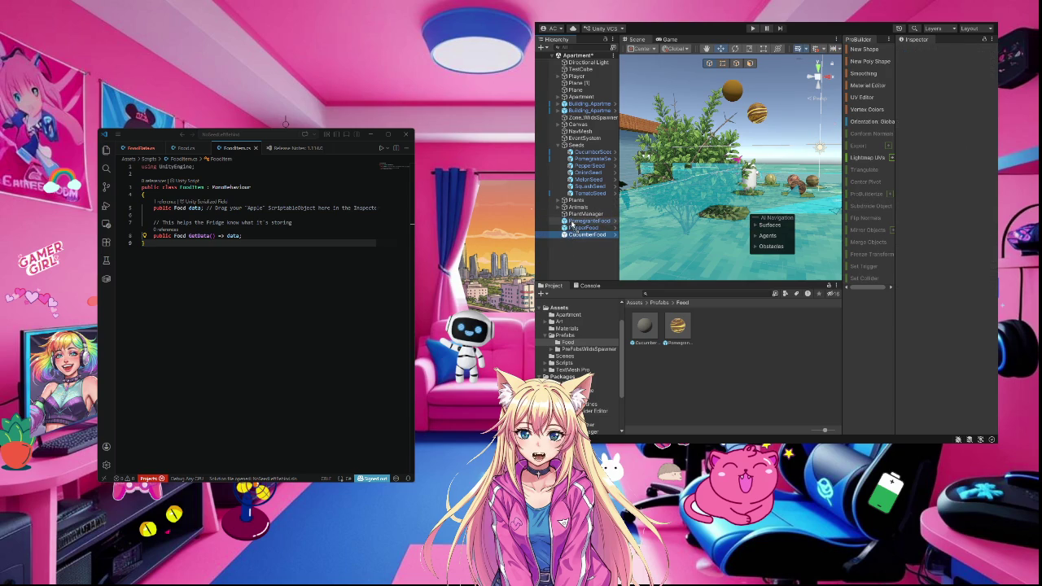
{"action": "left_click_drag", "start_coordinate": [572, 221], "coordinate": [573, 218]}
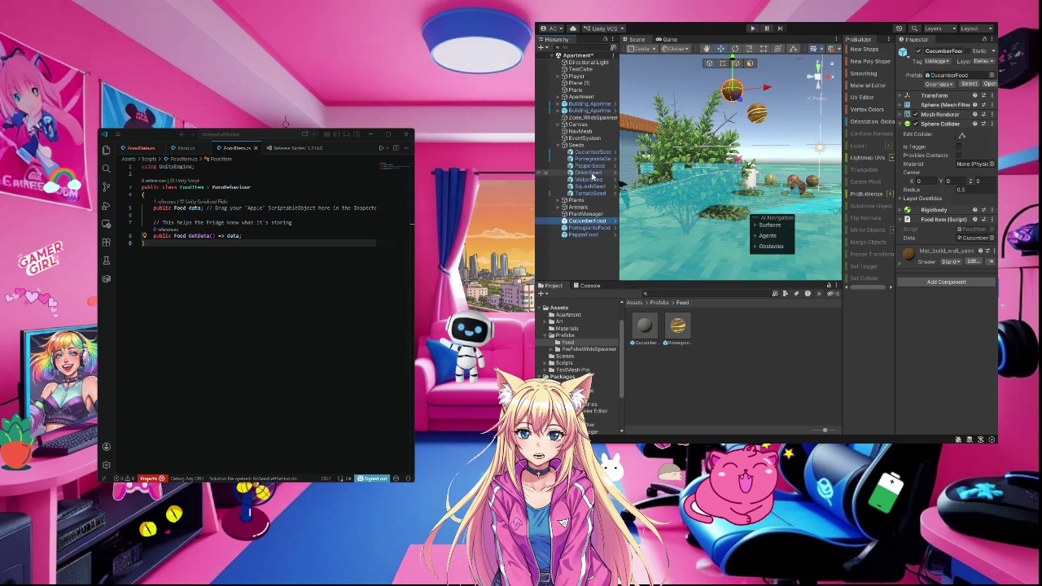
{"action": "left_click", "coordinate": [592, 234]}
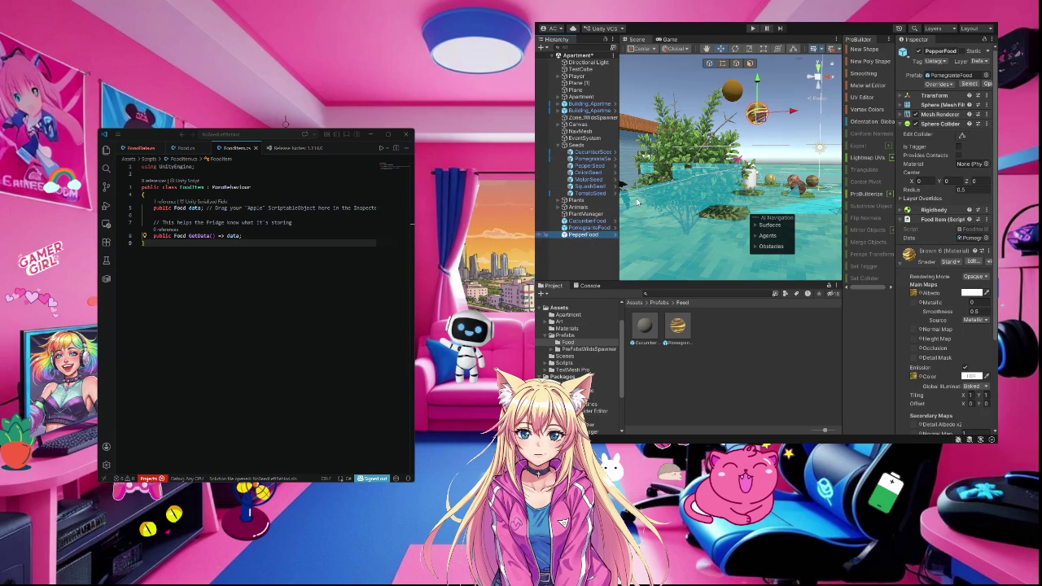
Duplicate PepperFood and rename the copy to OnionFood
{"action": "key", "text": "ctrl+d"}
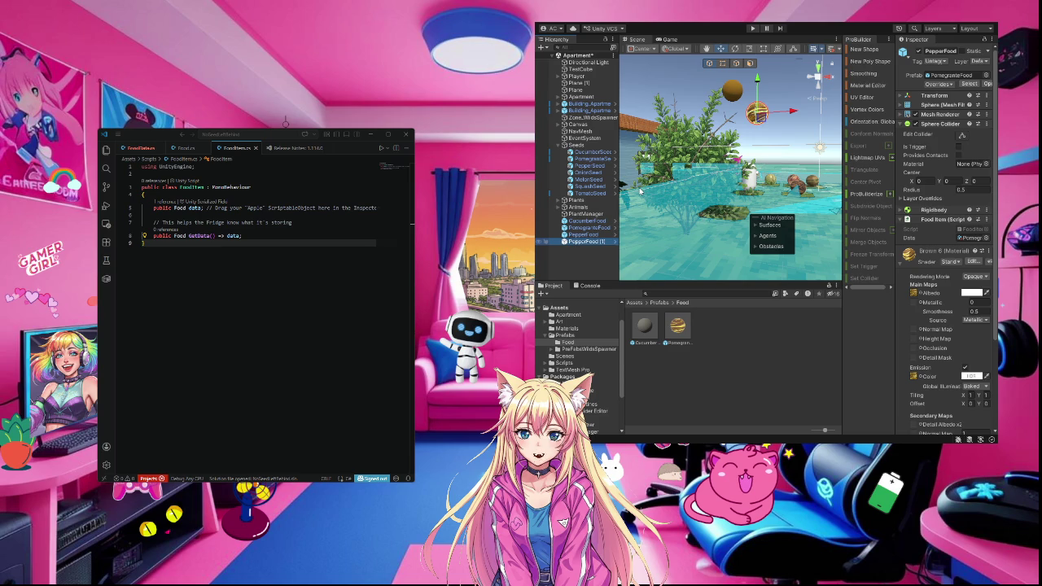
{"action": "key", "text": "F2"}
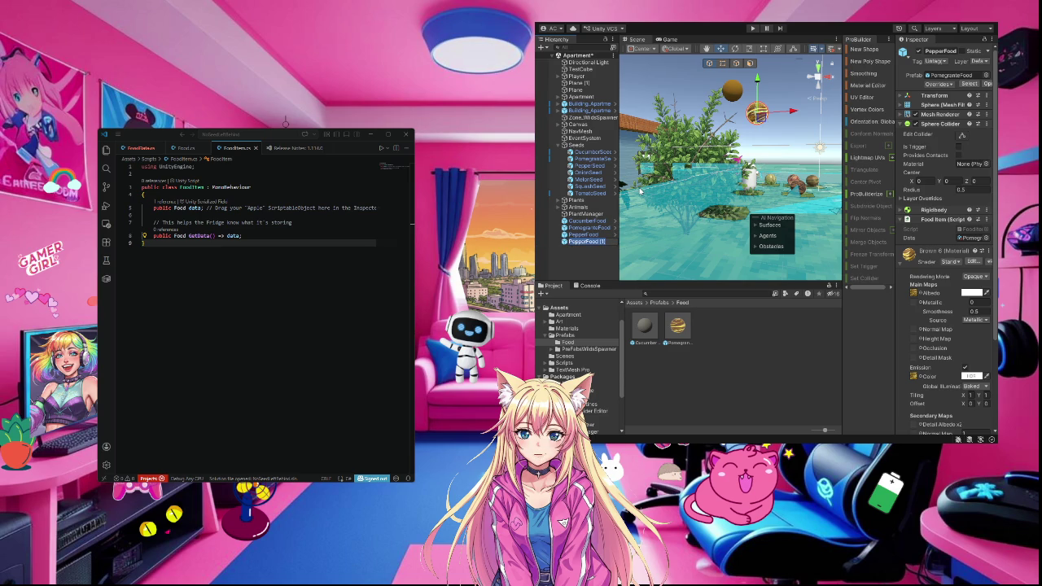
{"action": "type", "text": "Onion"}
{"action": "type", "text": "Foo"}
{"action": "left_click", "coordinate": [592, 237]}
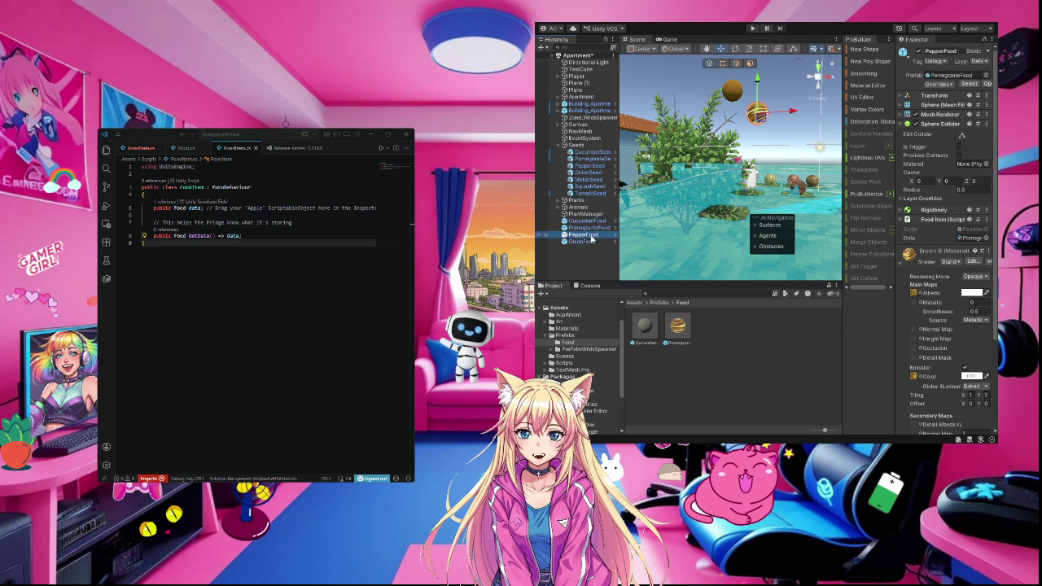
Assign the Pepper food data to PepperFood and slide its sphere right along X
{"action": "left_click", "coordinate": [985, 239]}
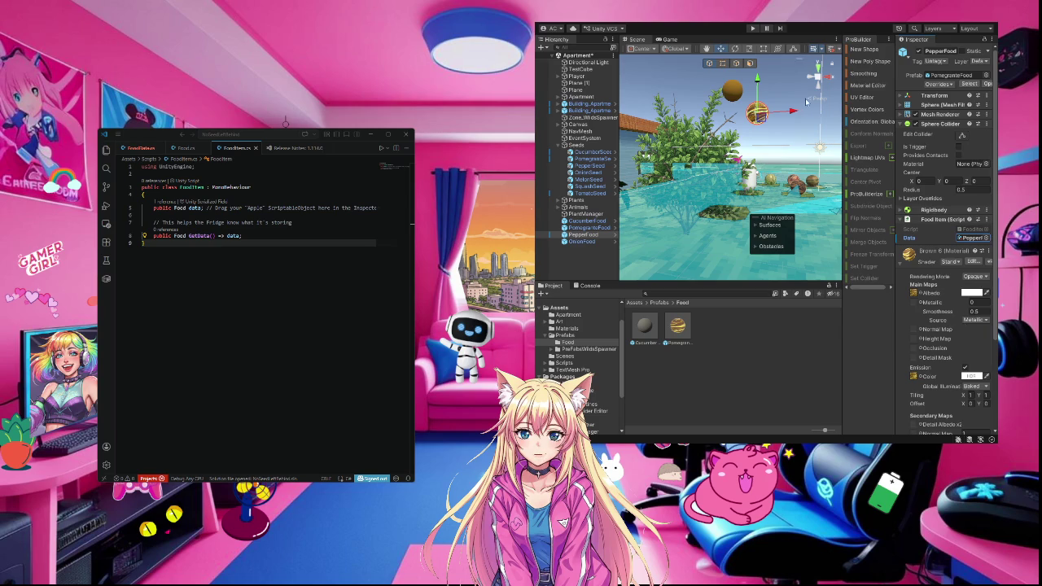
{"action": "left_click_drag", "start_coordinate": [794, 110], "coordinate": [834, 121]}
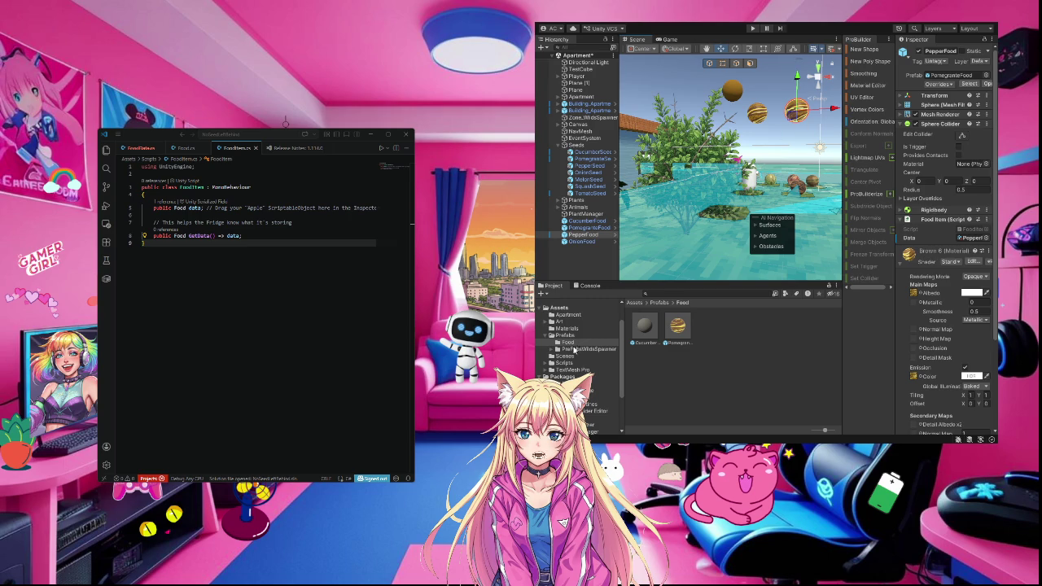
{"action": "left_click", "coordinate": [557, 329]}
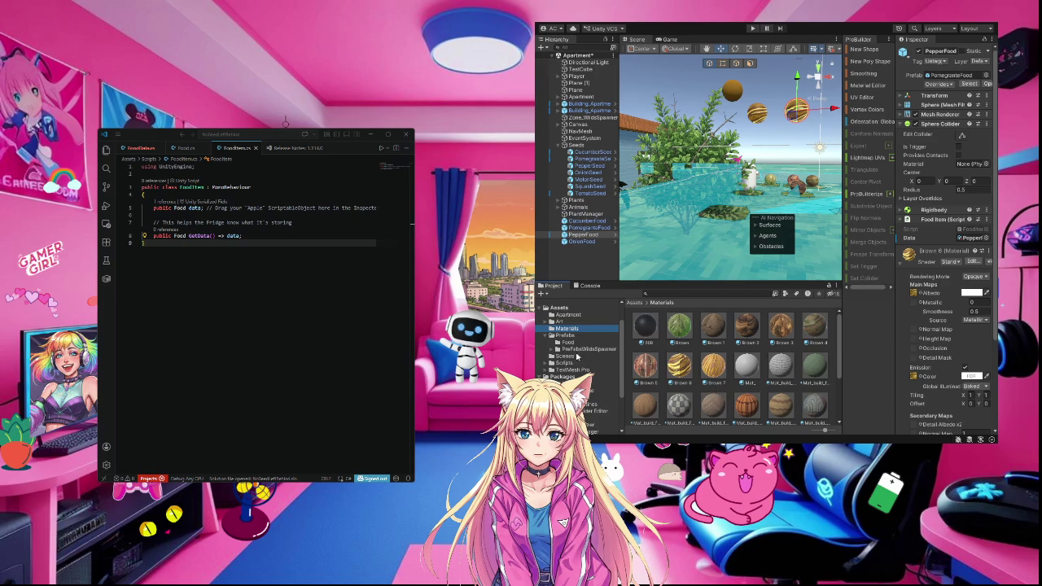
Apply the green Brown material to the PepperFood sphere
{"action": "left_click", "coordinate": [564, 335]}
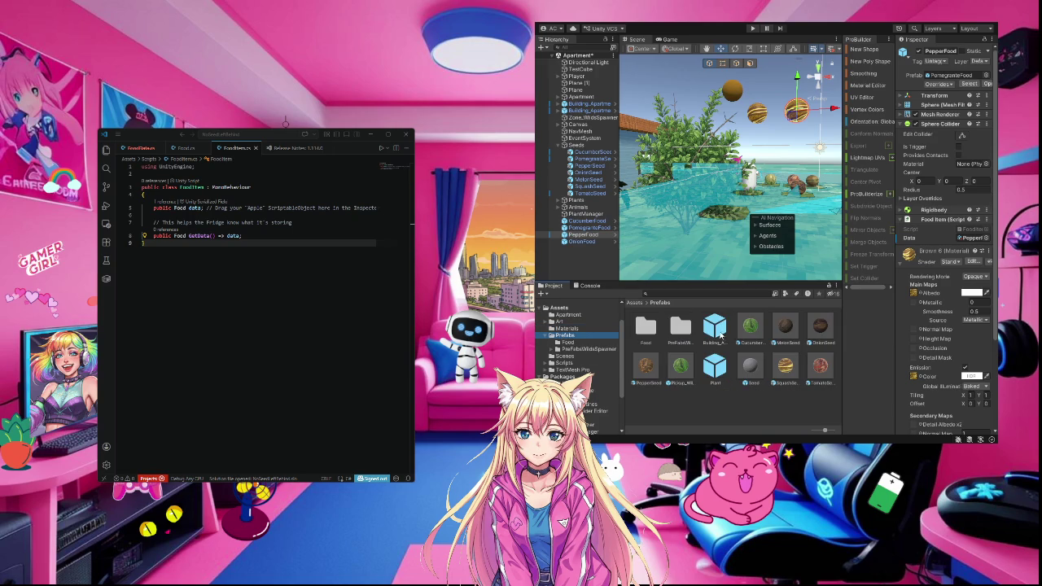
{"action": "double_click", "coordinate": [649, 328]}
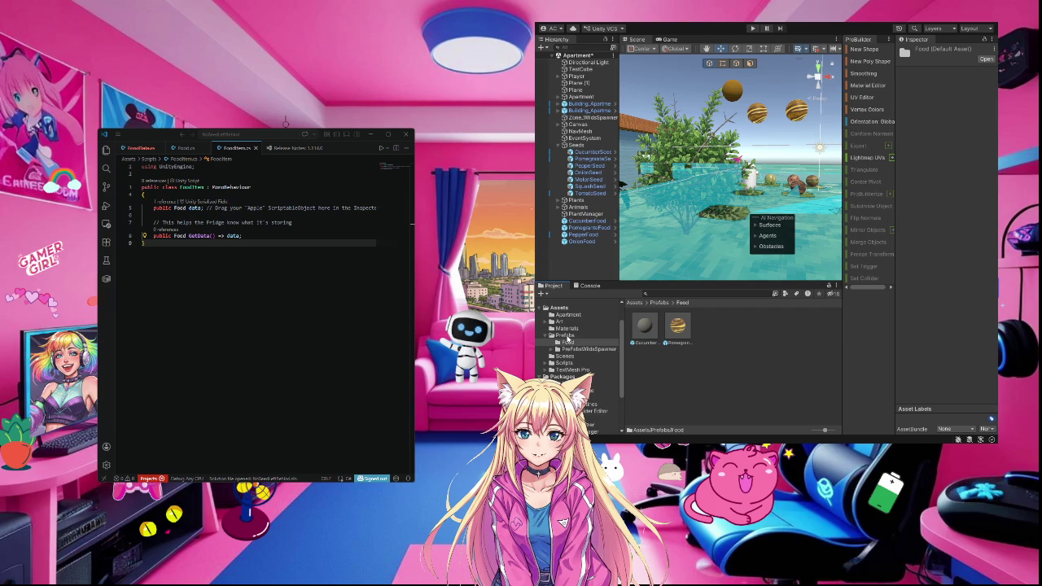
{"action": "left_click", "coordinate": [567, 329]}
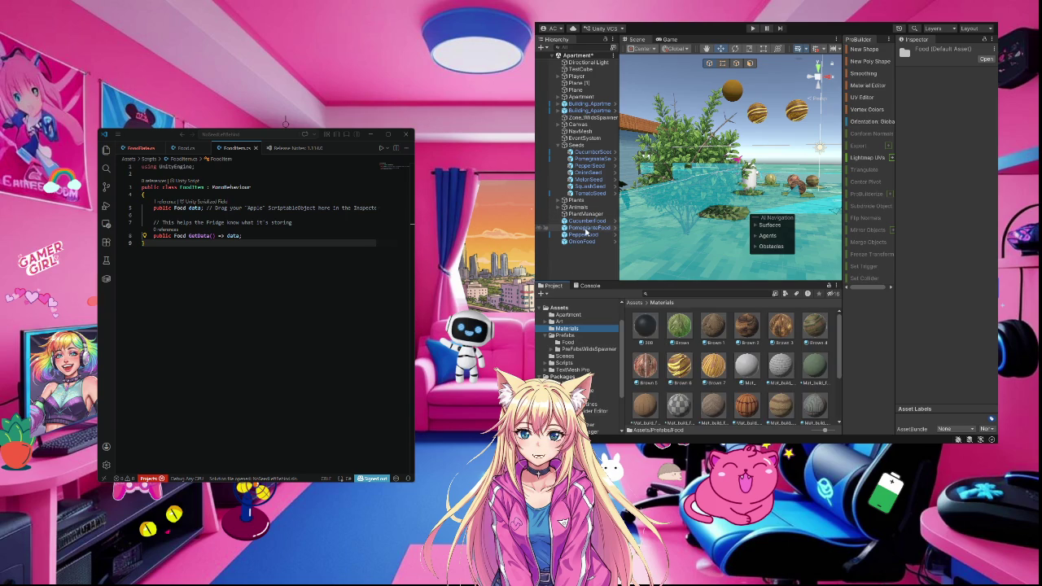
{"action": "left_click", "coordinate": [587, 236]}
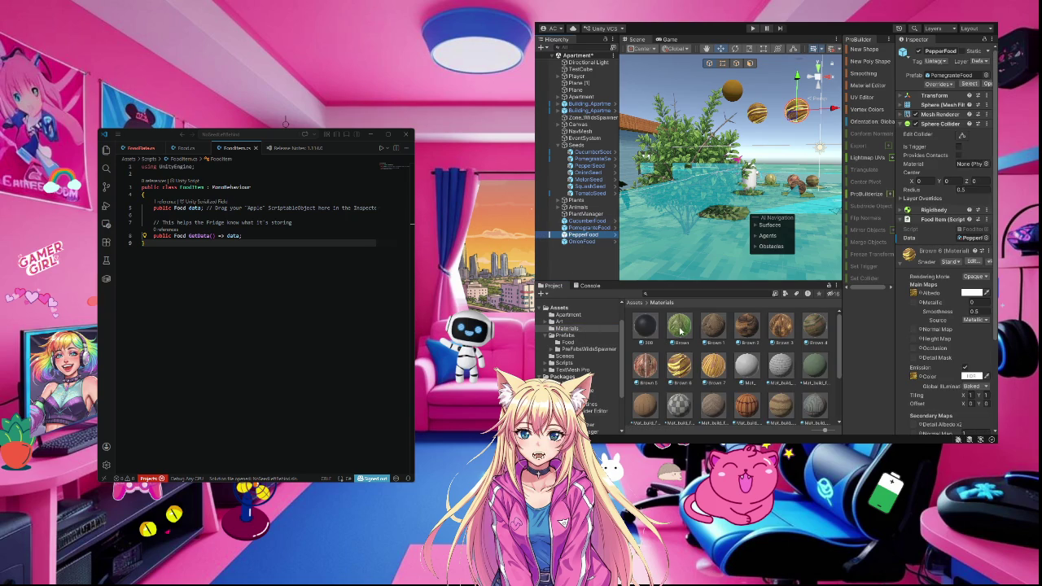
{"action": "mouse_move", "coordinate": [680, 330]}
{"action": "left_mouse_down"}
{"action": "mouse_move", "coordinate": [781, 187]}
{"action": "mouse_move", "coordinate": [806, 117]}
{"action": "left_mouse_up"}
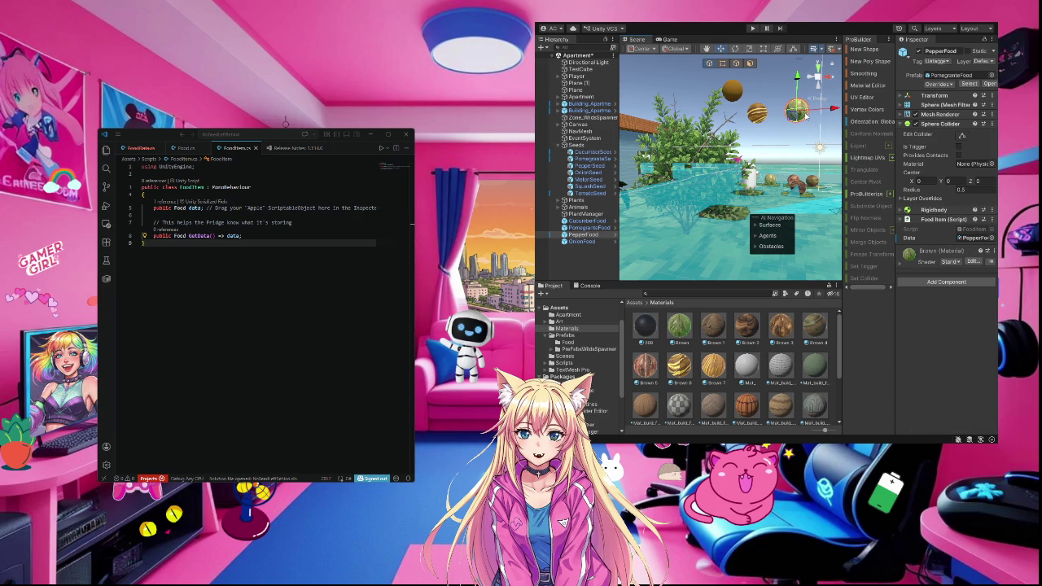
Open the Prefabs > Food folder and select OnionFood in the Hierarchy
{"action": "left_click", "coordinate": [567, 337]}
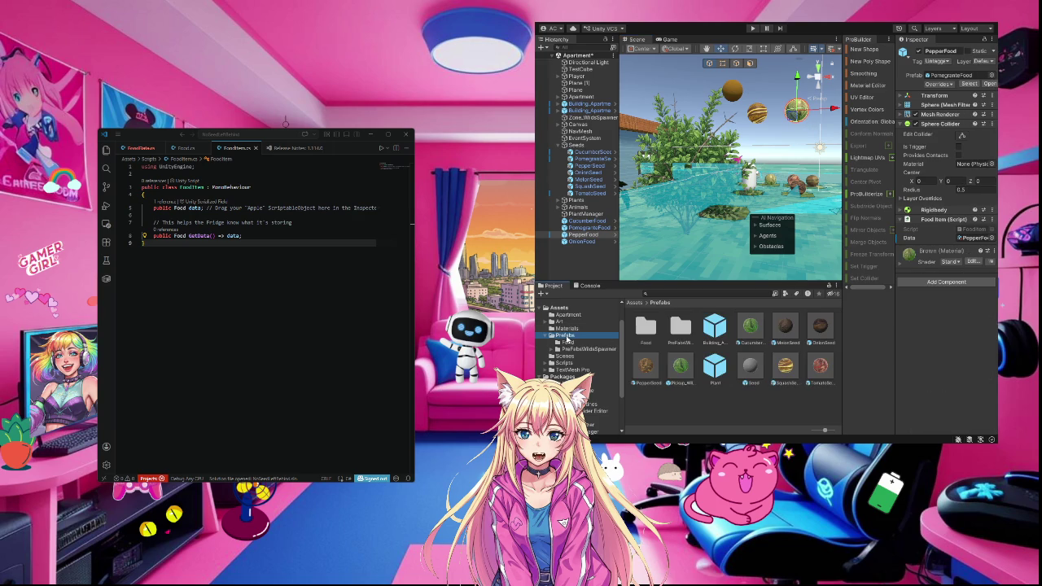
{"action": "left_click", "coordinate": [567, 342]}
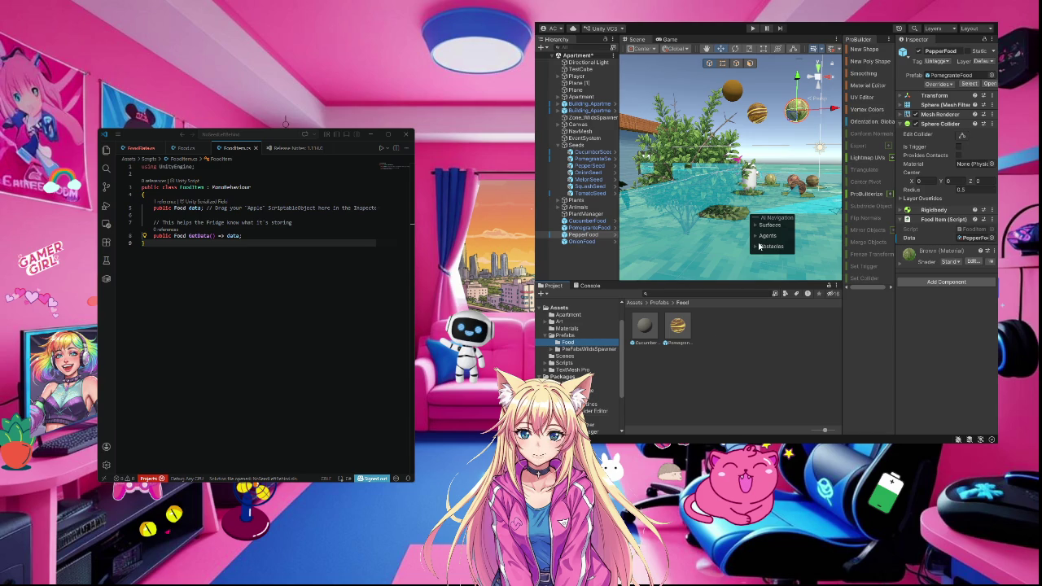
{"action": "left_click", "coordinate": [580, 242]}
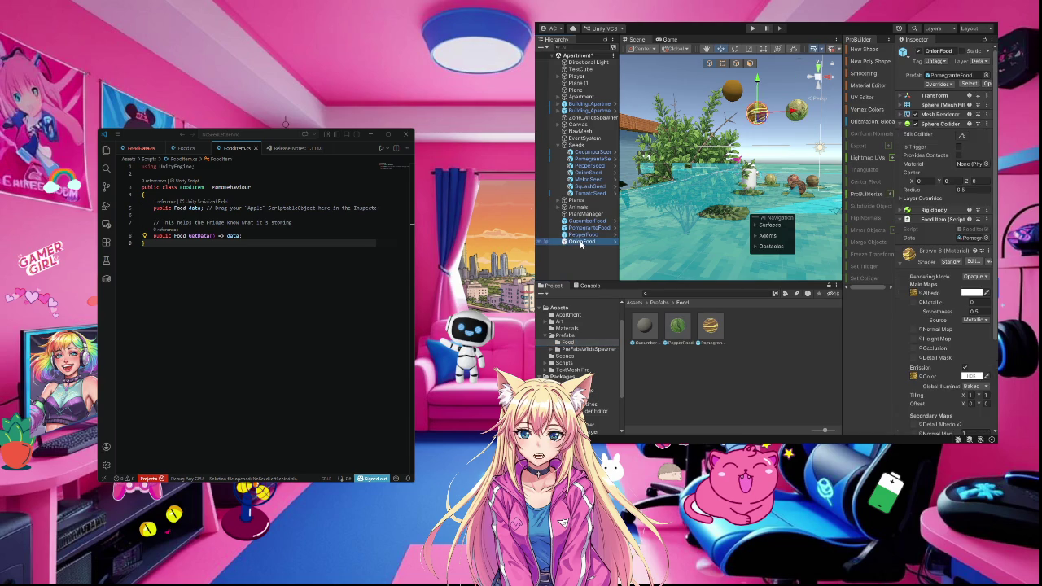